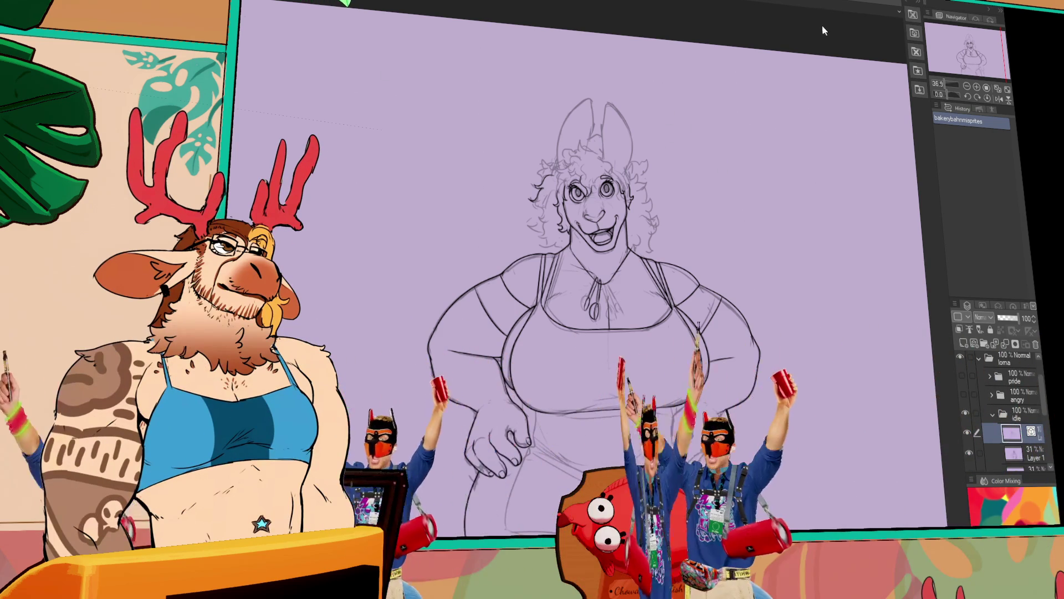
- Bring up the borzoi character reference sheet and look over its views, face and title
left_click(831, 9)
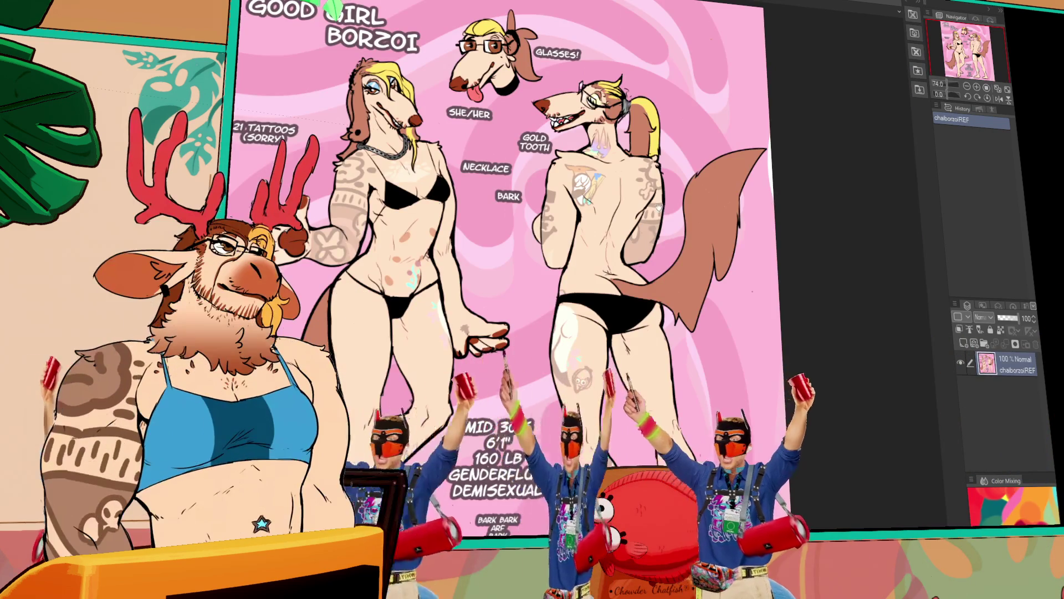
left_click_drag(779, 200, 878, 204)
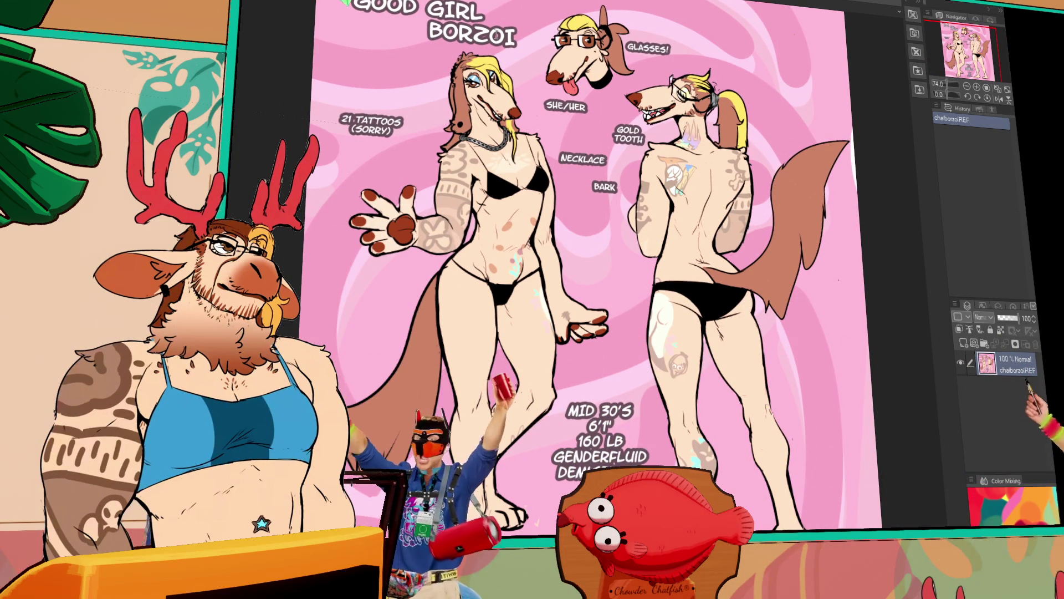
scroll(539, 204, "up", 2)
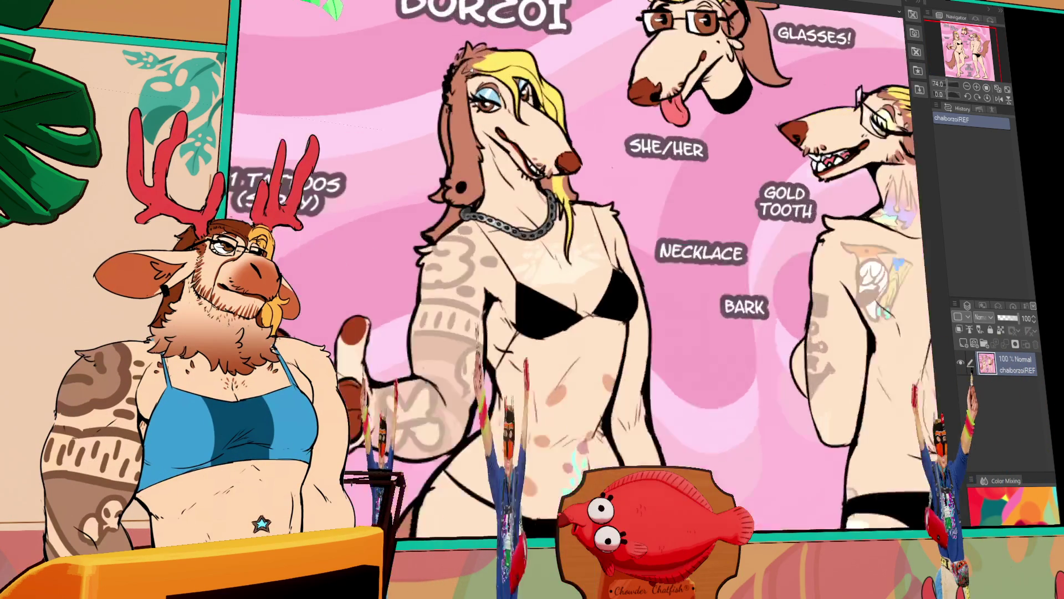
scroll(538, 205, "up", 2)
scroll(540, 204, "up", 2)
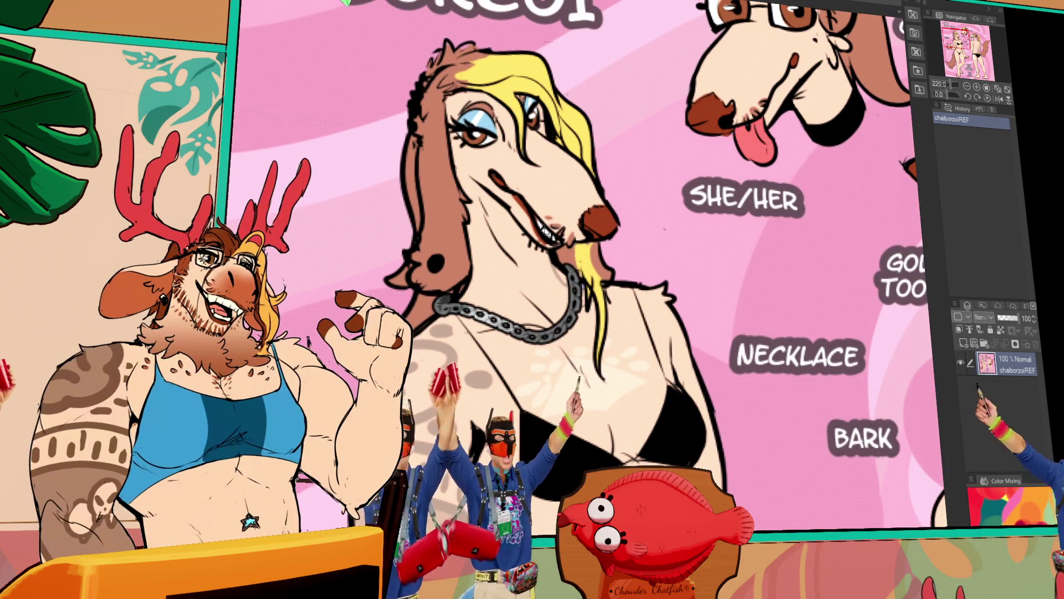
left_click_drag(593, 230, 591, 322)
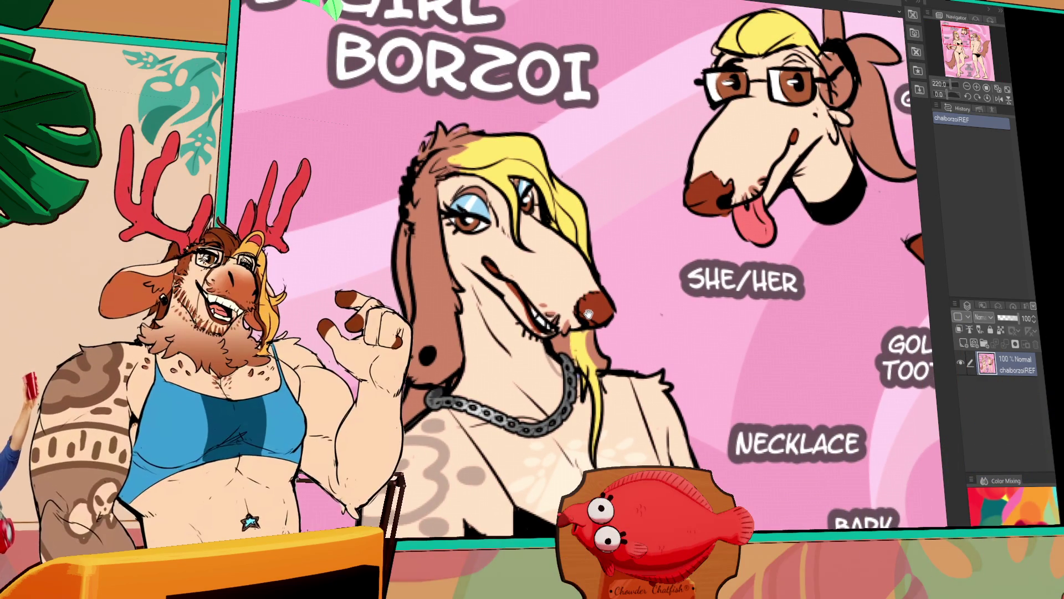
scroll(592, 322, "down", 1)
scroll(592, 322, "down", 1)
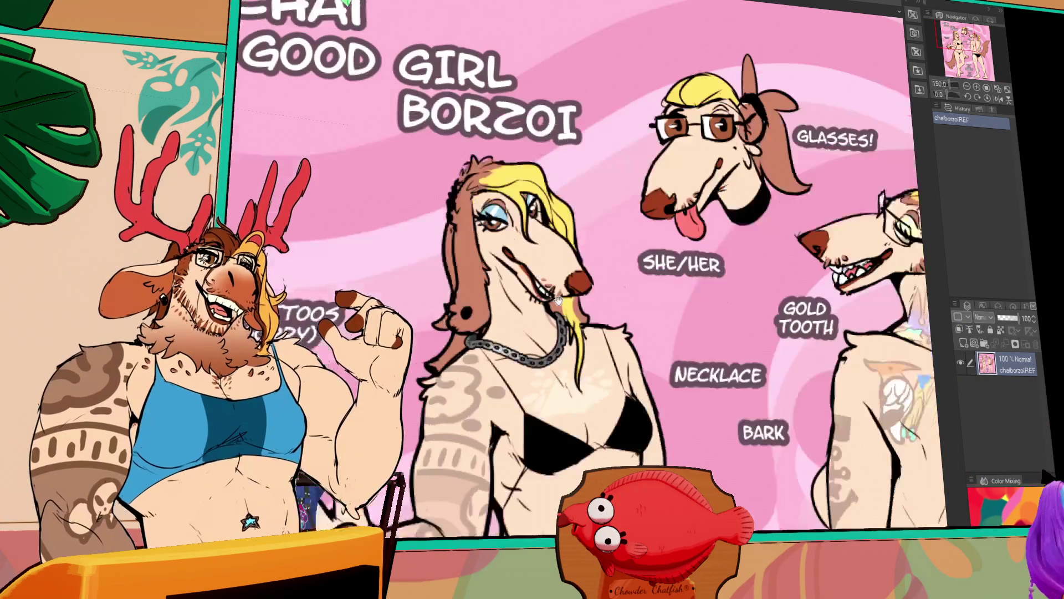
scroll(592, 322, "down", 1)
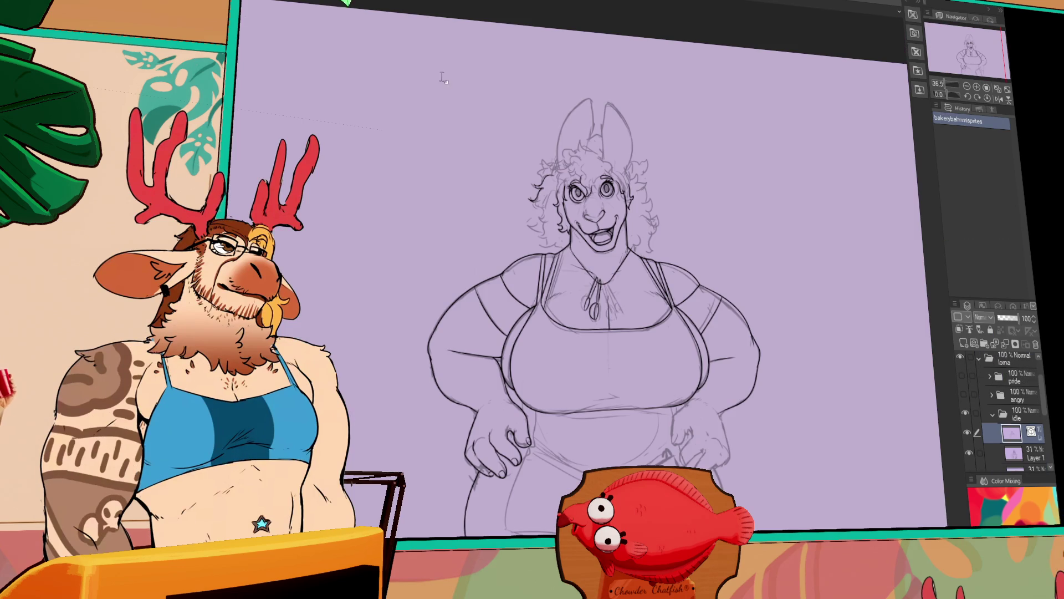
- Shift the bunny-eared figure sketch within the canvas view
left_click_drag(444, 78, 412, 163)
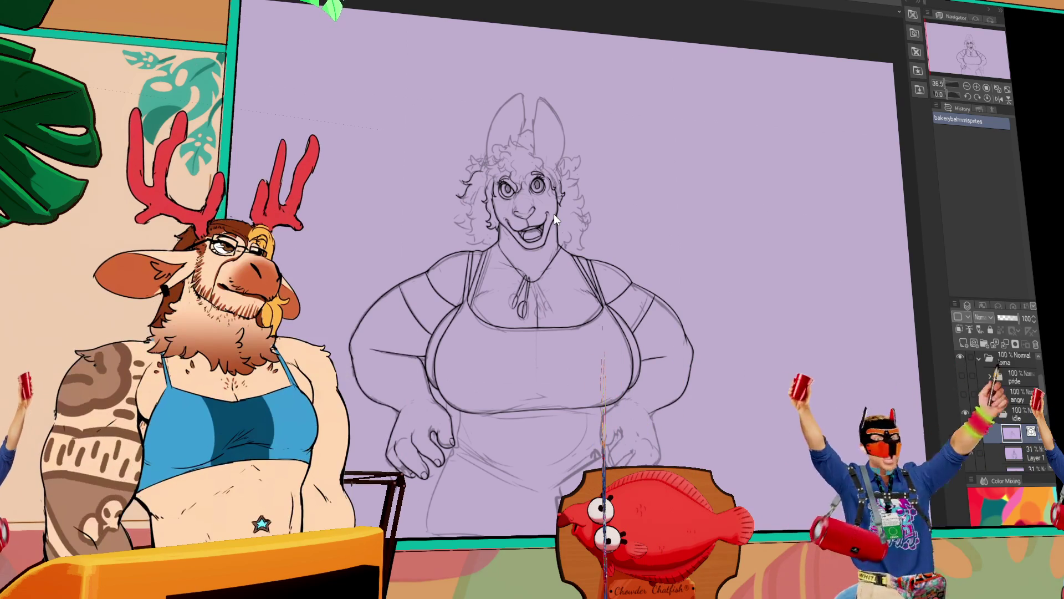
- Bring up the golf-cart-and-strollers photo with Ctrl+Tab
key("ctrl+Tab")
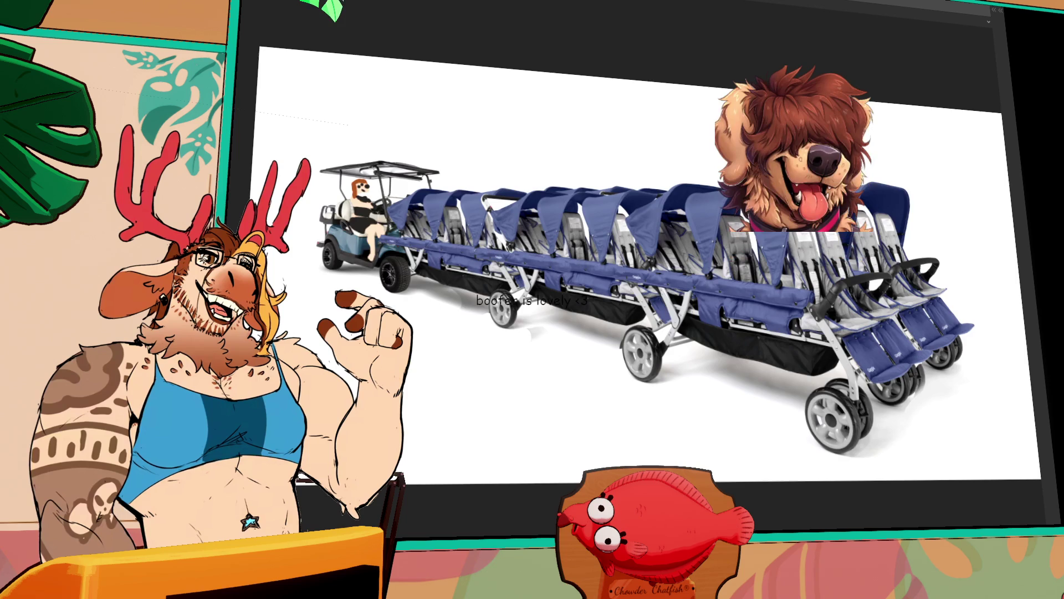
- Step to the next picture in the image viewer
key("Right")
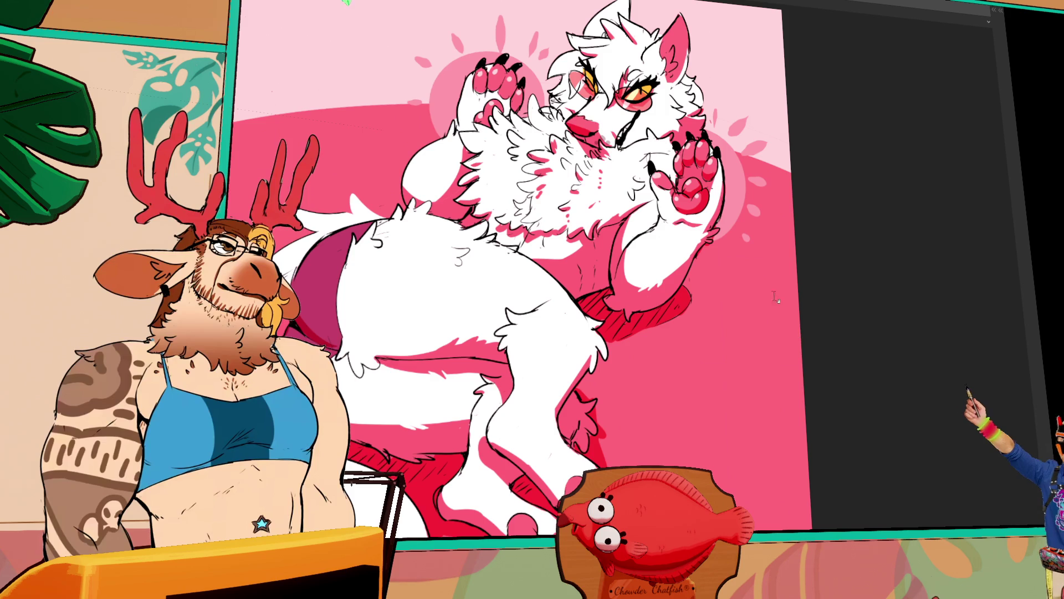
scroll(794, 325, "up", 1)
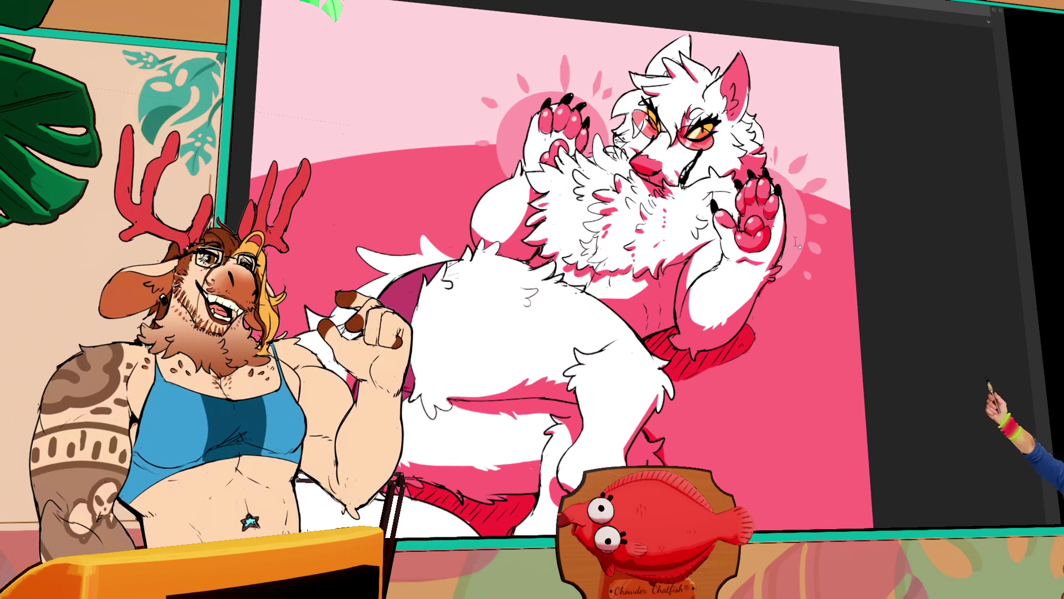
- Restore the workspace palettes and add a new raster layer covering the canvas in lavender
key("Tab")
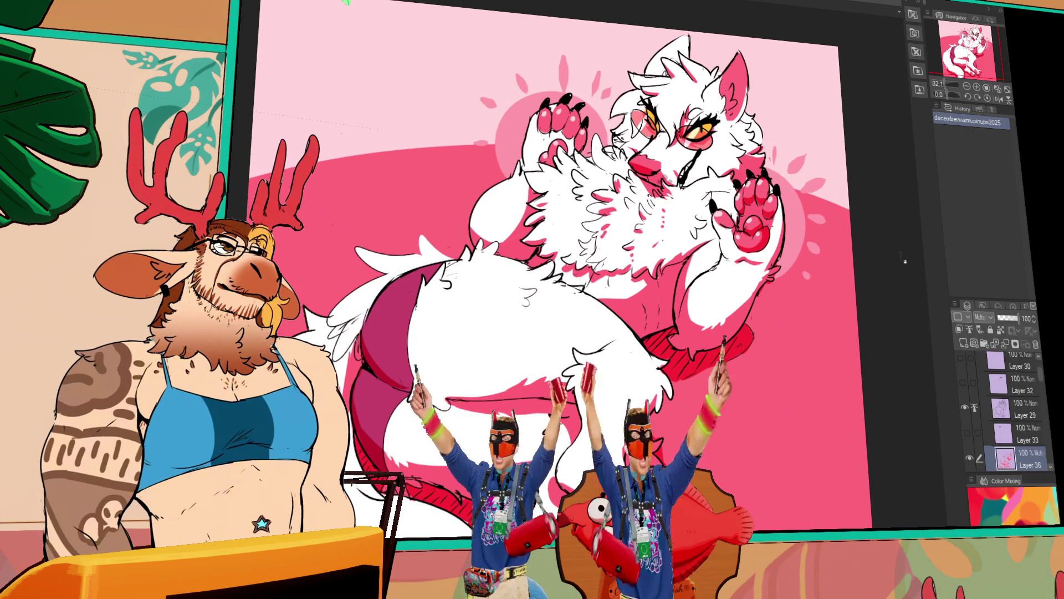
scroll(993, 382, "up", 2)
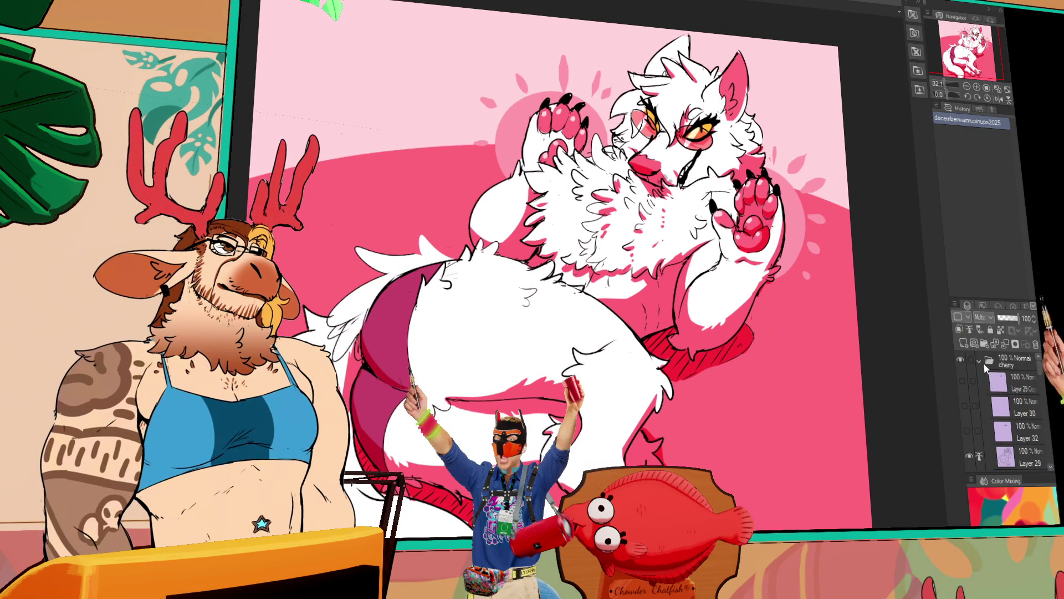
left_click(963, 343)
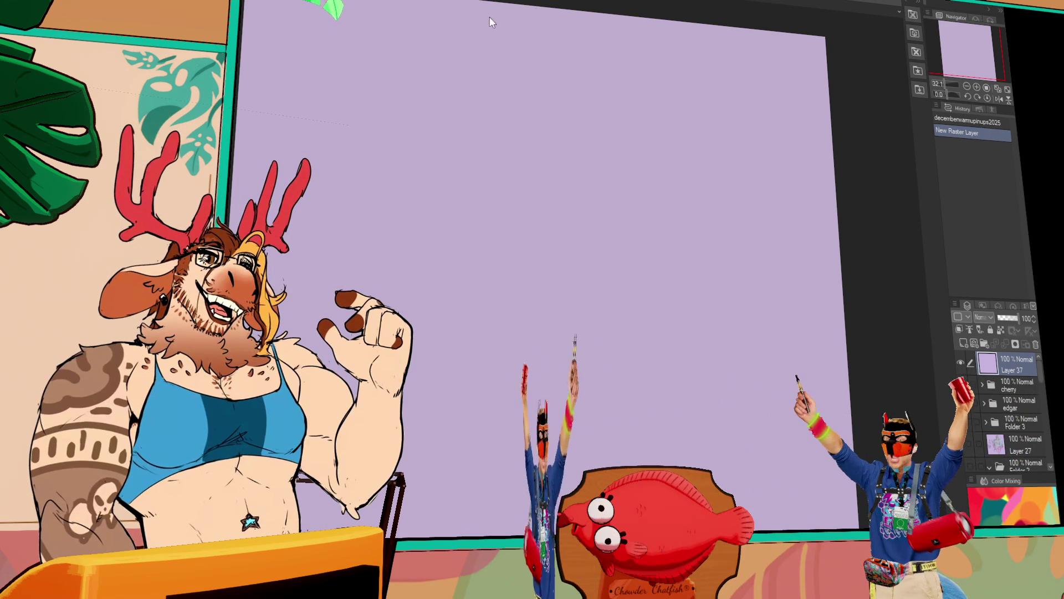
- Paste the copied nativity-scene photo onto the canvas and adjust the view over it
key("ctrl+v")
left_click_drag(372, 56, 530, 149)
scroll(530, 148, "up", 2)
scroll(537, 166, "up", 2)
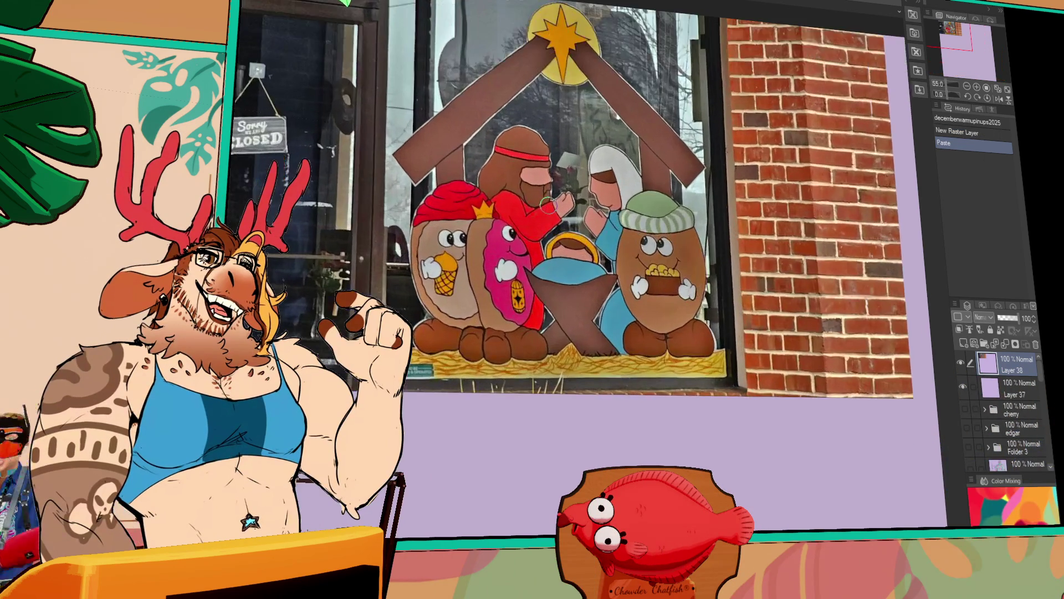
scroll(549, 206, "up", 1)
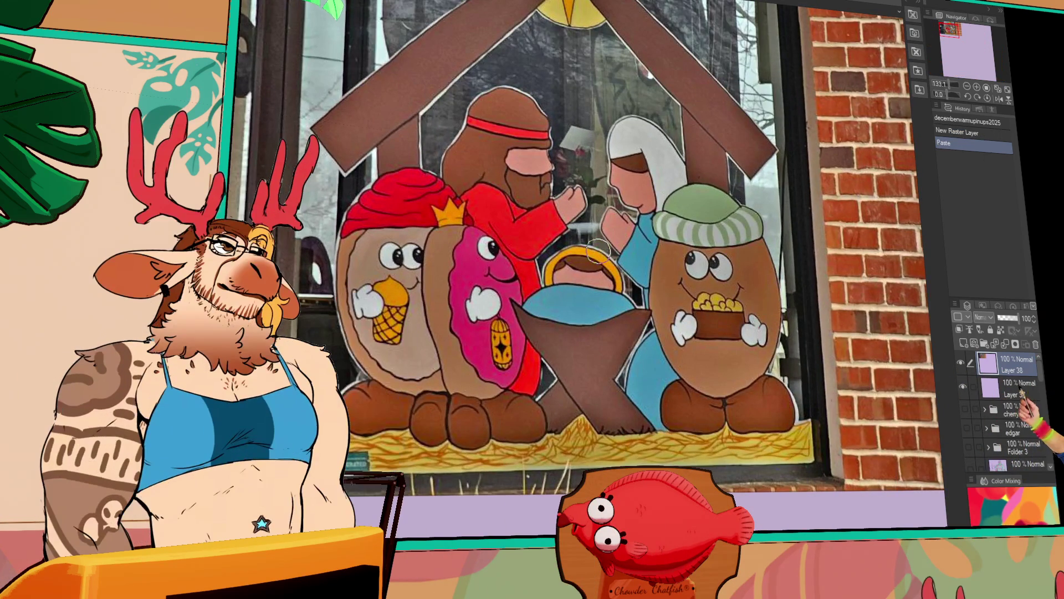
mouse_move(597, 258)
left_mouse_down()
mouse_move(580, 253)
mouse_move(586, 277)
mouse_move(599, 269)
left_mouse_up()
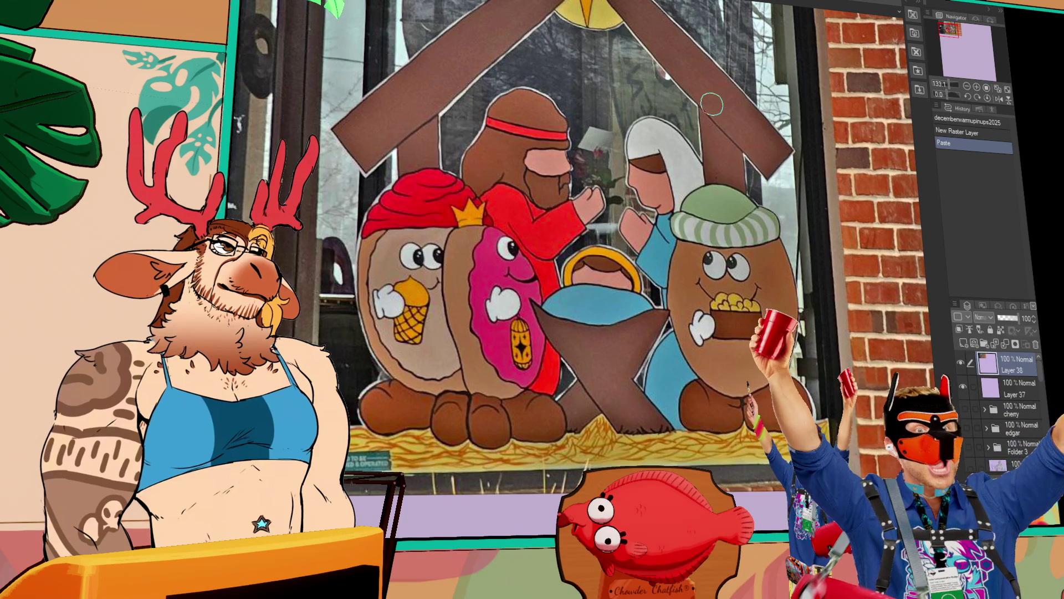
scroll(546, 351, "up", 3)
scroll(547, 351, "up", 3)
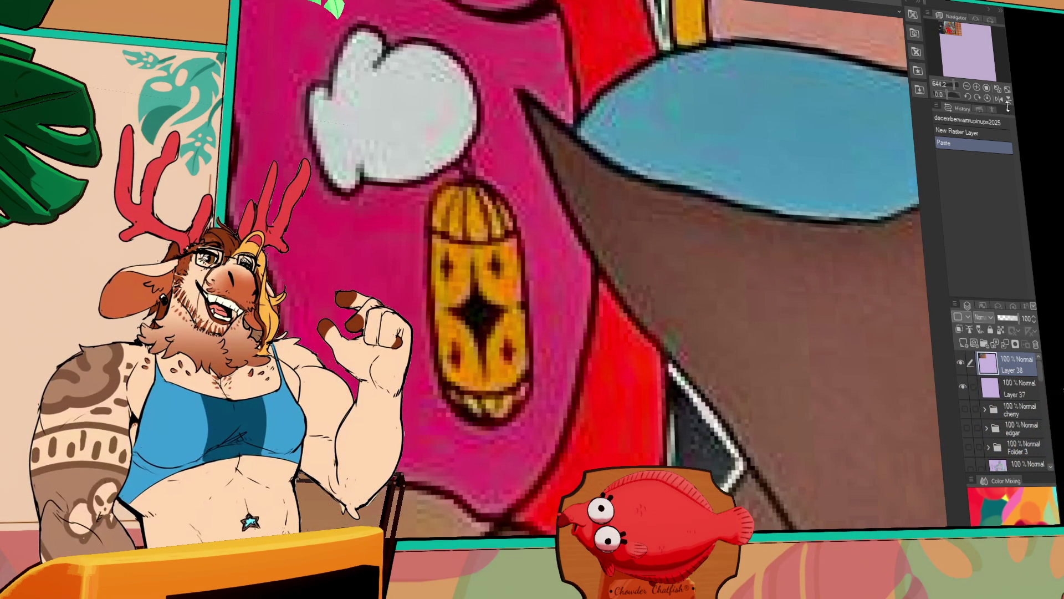
scroll(840, 62, "down", 2)
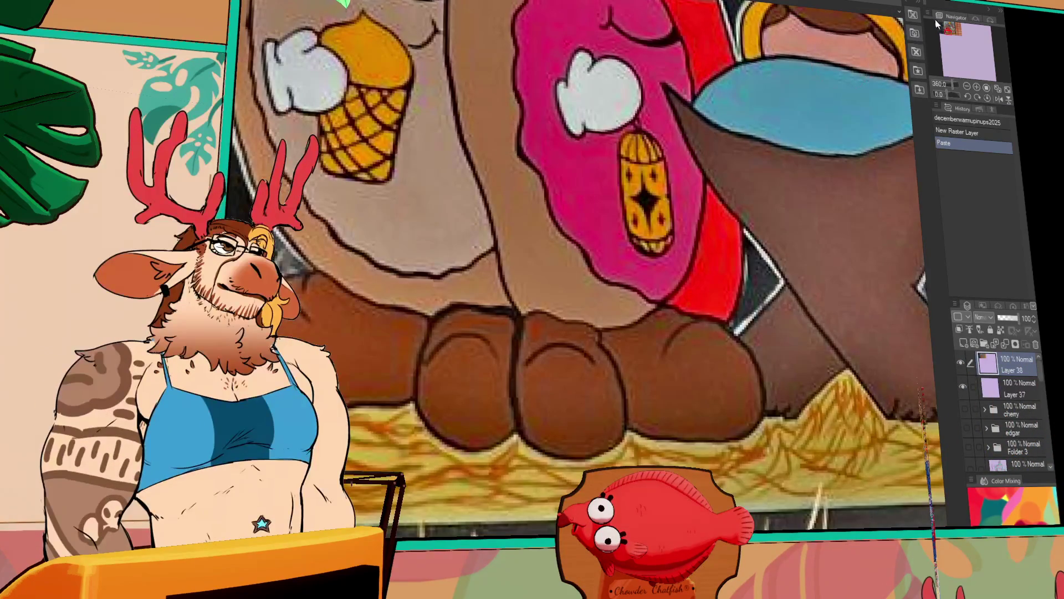
scroll(420, 117, "up", 1)
scroll(431, 90, "down", 1)
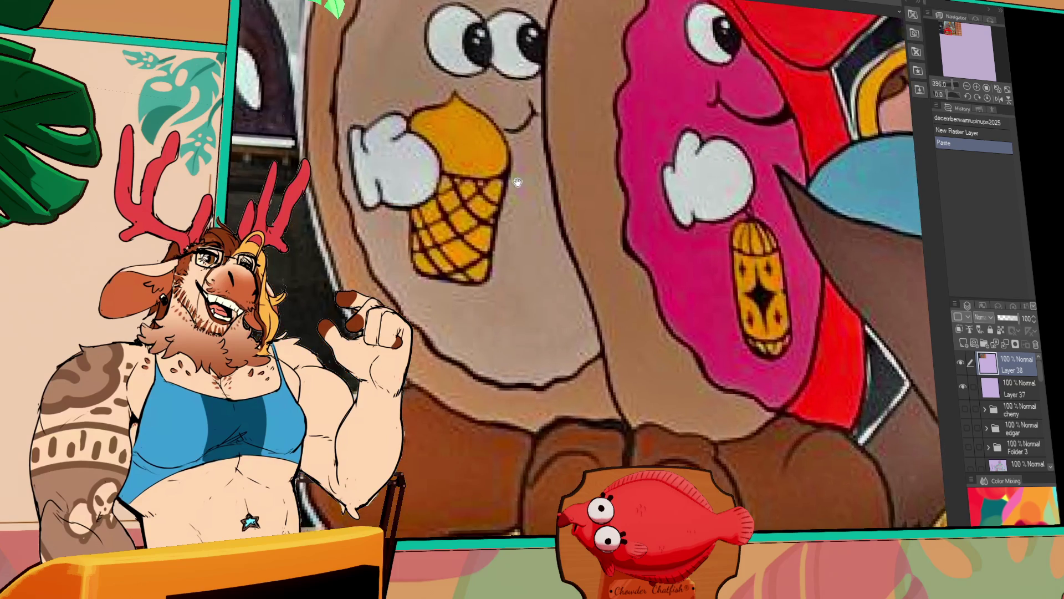
scroll(431, 90, "up", 2)
scroll(646, 156, "up", 1)
scroll(646, 155, "up", 1)
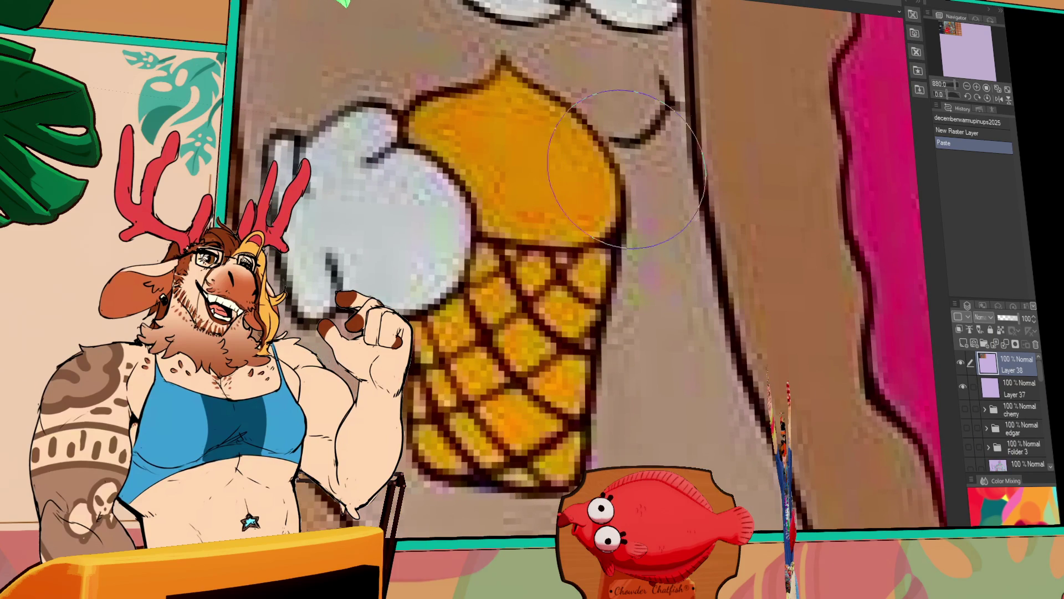
scroll(697, 99, "down", 3)
- Pan the pasted photo between the potato character and the ice-cream and donut figures
left_click_drag(697, 249, 576, 277)
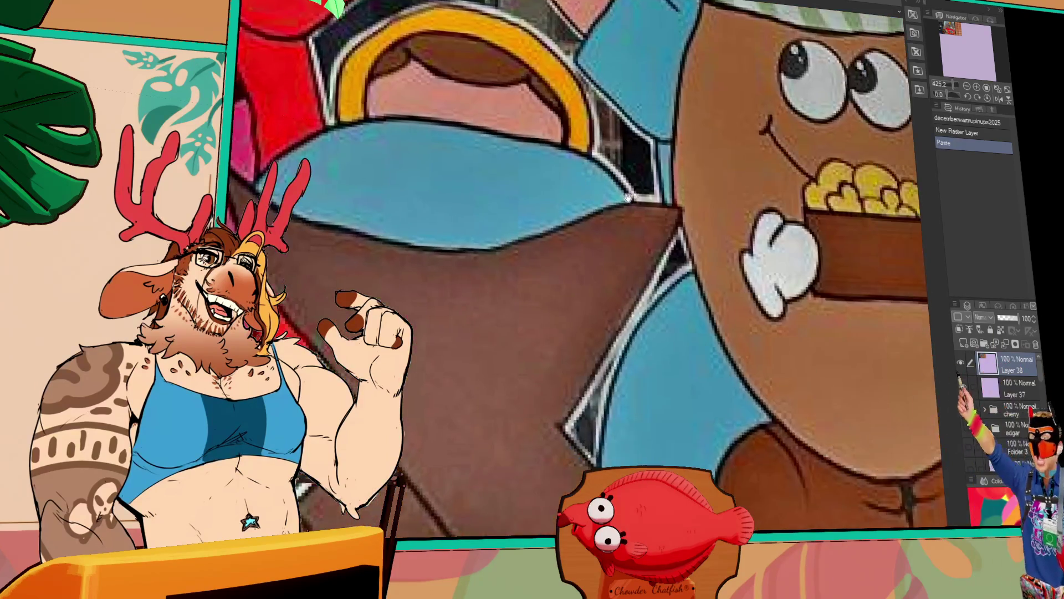
scroll(577, 277, "up", 2)
scroll(795, 291, "up", 1)
scroll(642, 326, "up", 4)
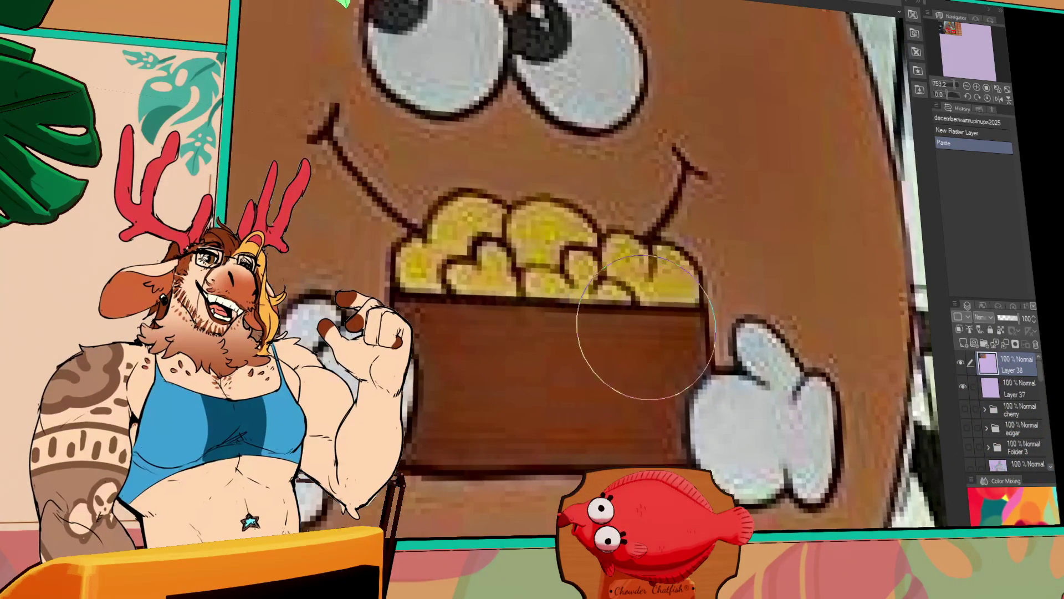
mouse_move(679, 318)
left_mouse_down()
mouse_move(709, 334)
mouse_move(919, 327)
left_mouse_up()
scroll(678, 333, "down", 2)
scroll(690, 333, "down", 2)
mouse_move(790, 441)
left_mouse_down()
mouse_move(511, 280)
mouse_move(475, 351)
left_mouse_up()
scroll(511, 281, "up", 2)
scroll(475, 352, "up", 2)
scroll(582, 275, "down", 2)
mouse_move(582, 275)
left_mouse_down()
mouse_move(325, 225)
mouse_move(474, 274)
left_mouse_up()
scroll(474, 275, "up", 2)
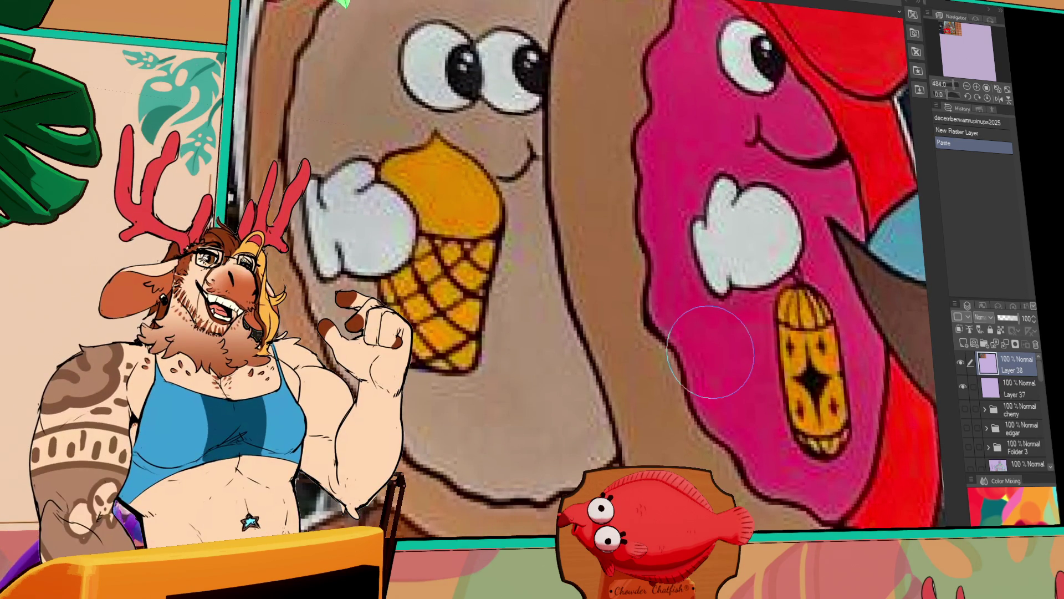
scroll(690, 341, "down", 2)
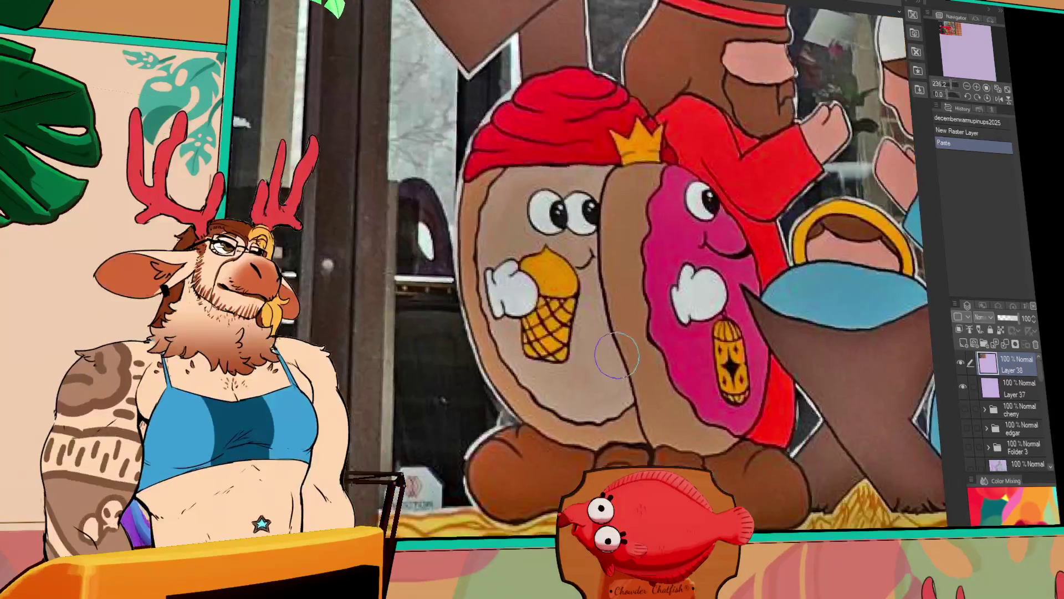
scroll(632, 353, "down", 1)
scroll(610, 359, "down", 1)
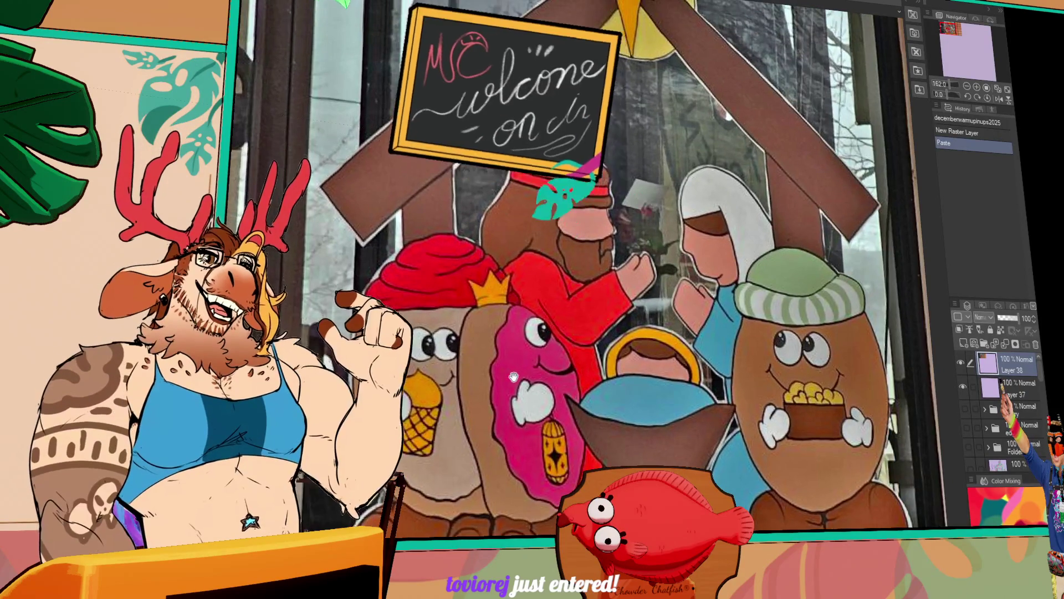
scroll(609, 359, "down", 1)
scroll(610, 359, "down", 1)
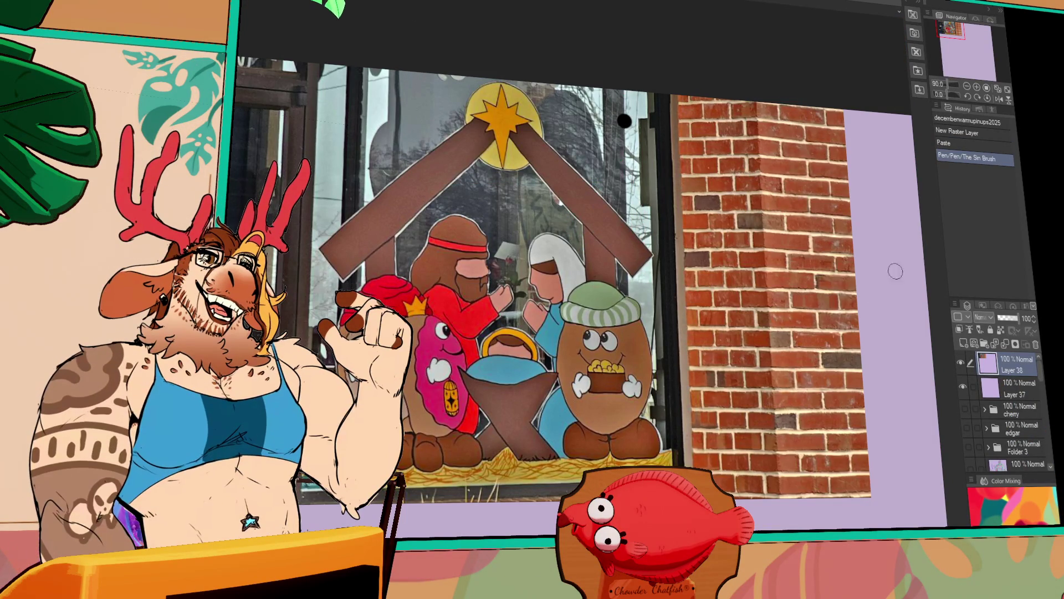
- Undo the stray pen dot and delete pasted photo Layer 38, leaving the blank lavender canvas
left_click(1000, 143)
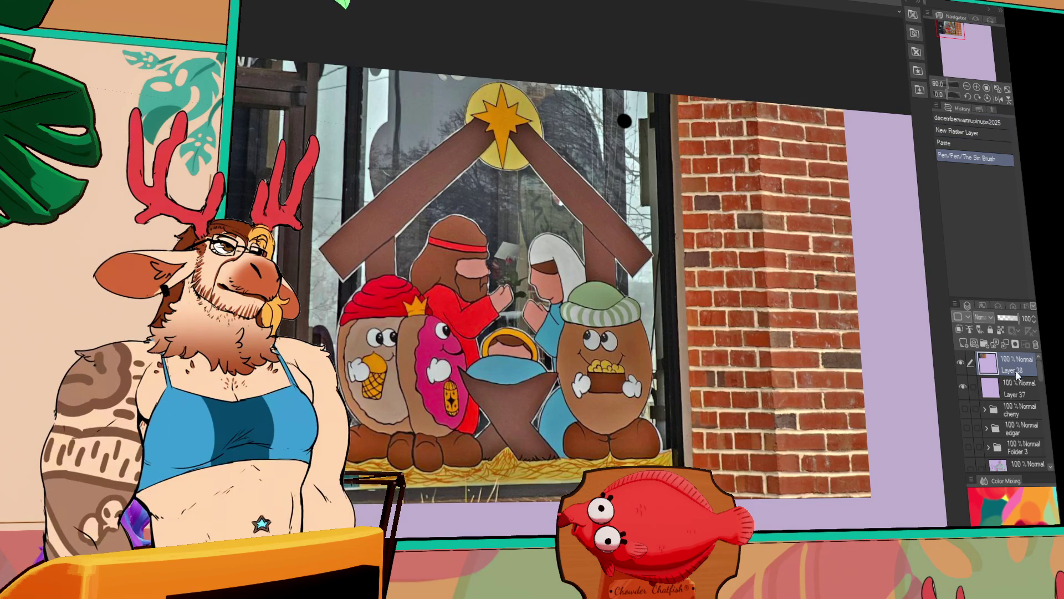
left_click(1031, 348)
scroll(534, 214, "down", 10)
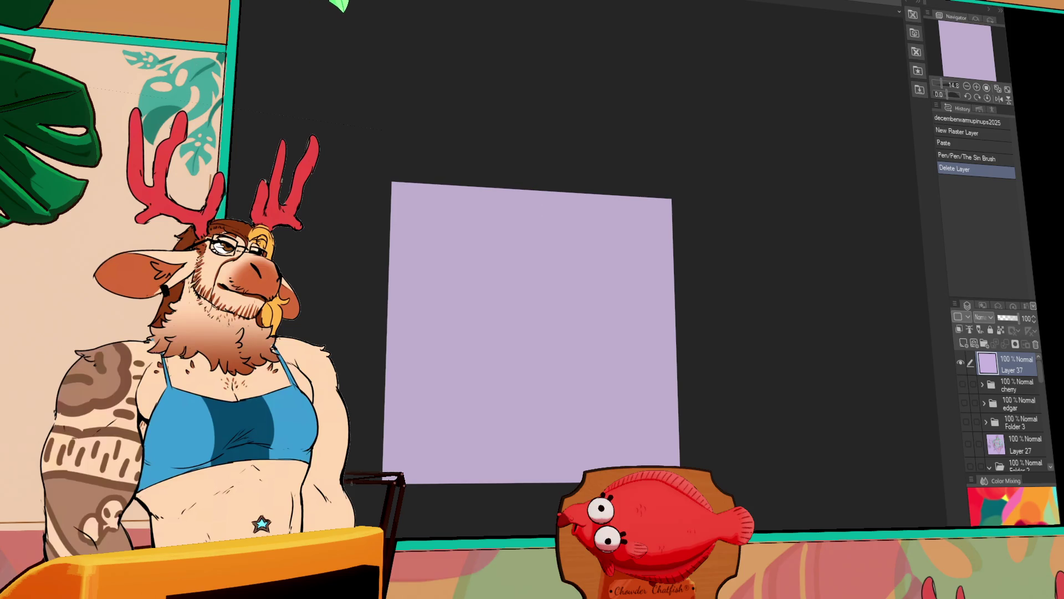
left_click(978, 89)
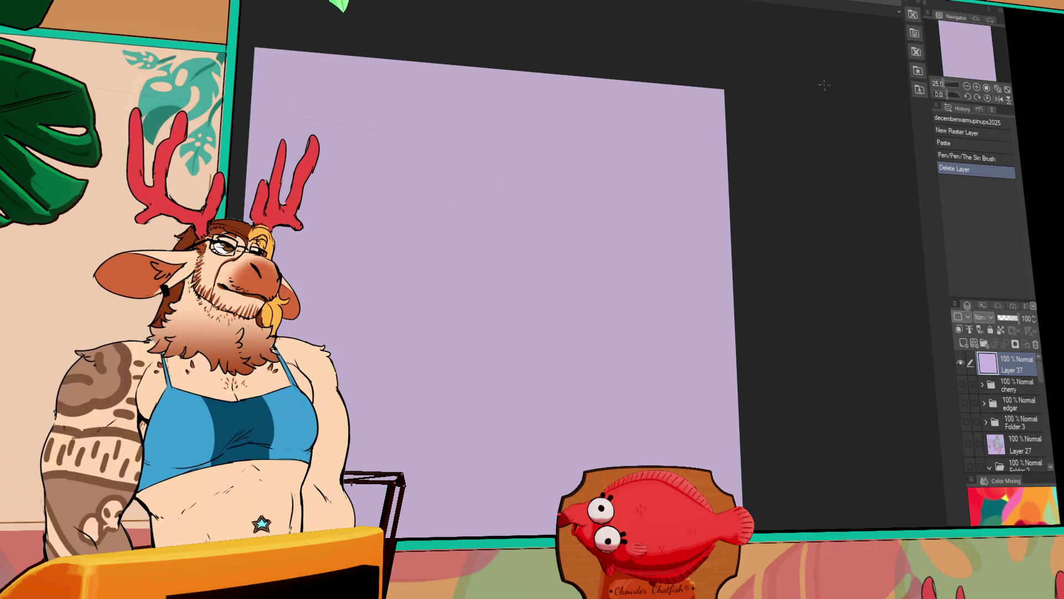
left_click(966, 86)
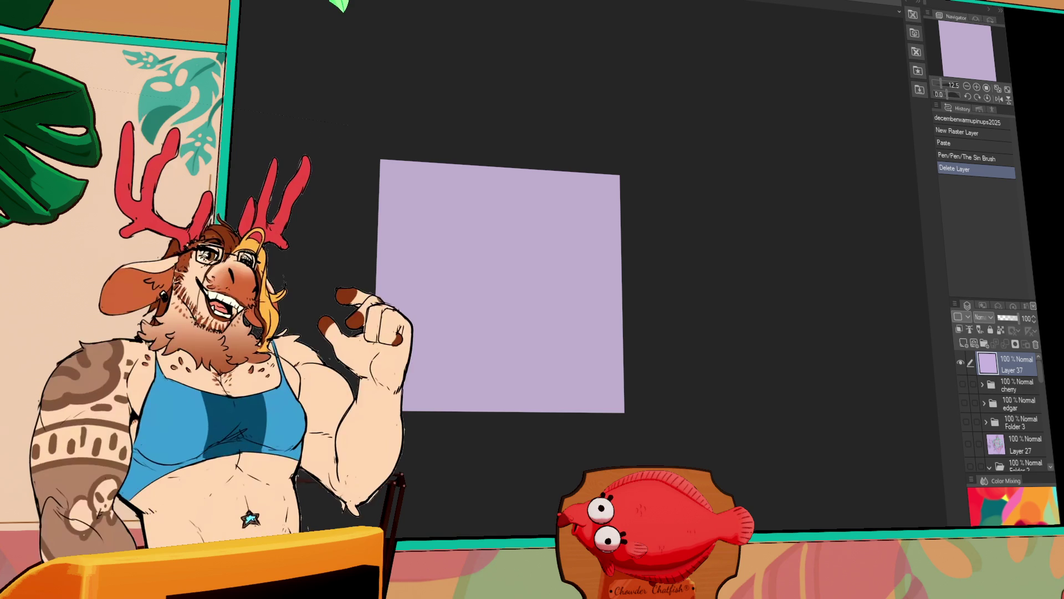
left_click_drag(701, 338, 379, 274)
- Cover the lavender canvas edge to edge with loose warm-up scribbles using The Sin Brush pen
mouse_move(624, 300)
left_mouse_down()
mouse_move(383, 383)
mouse_move(620, 249)
left_mouse_up()
left_click_drag(483, 309, 565, 302)
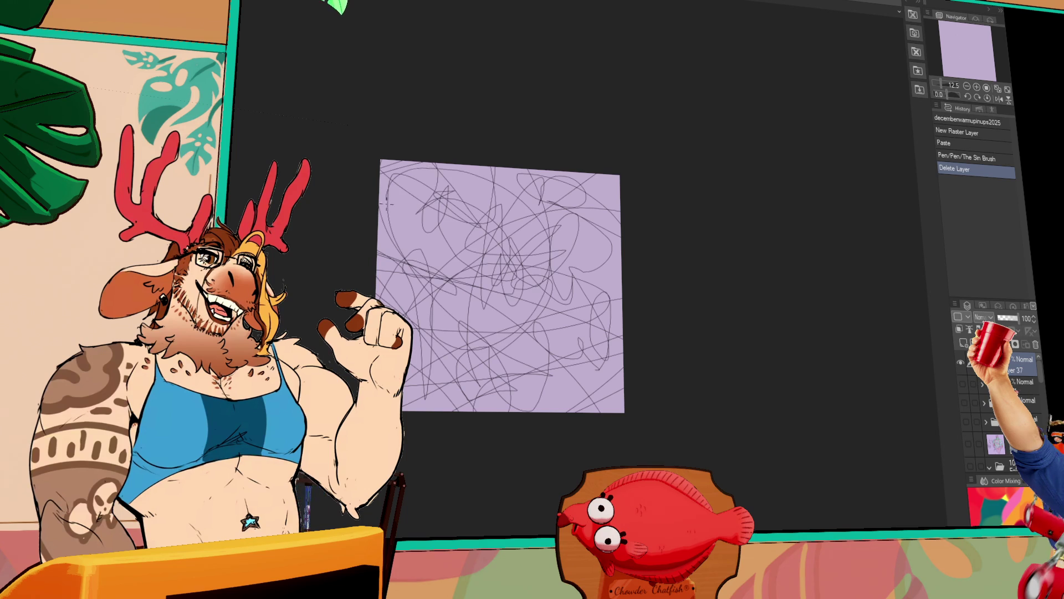
left_click_drag(499, 282, 540, 316)
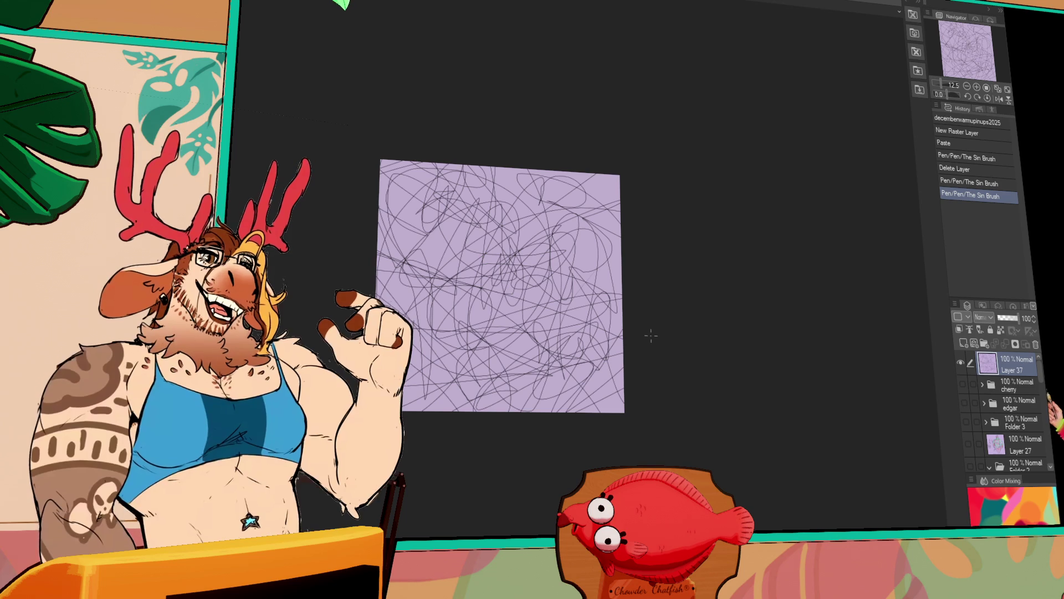
scroll(649, 346, "up", 2)
scroll(647, 357, "up", 2)
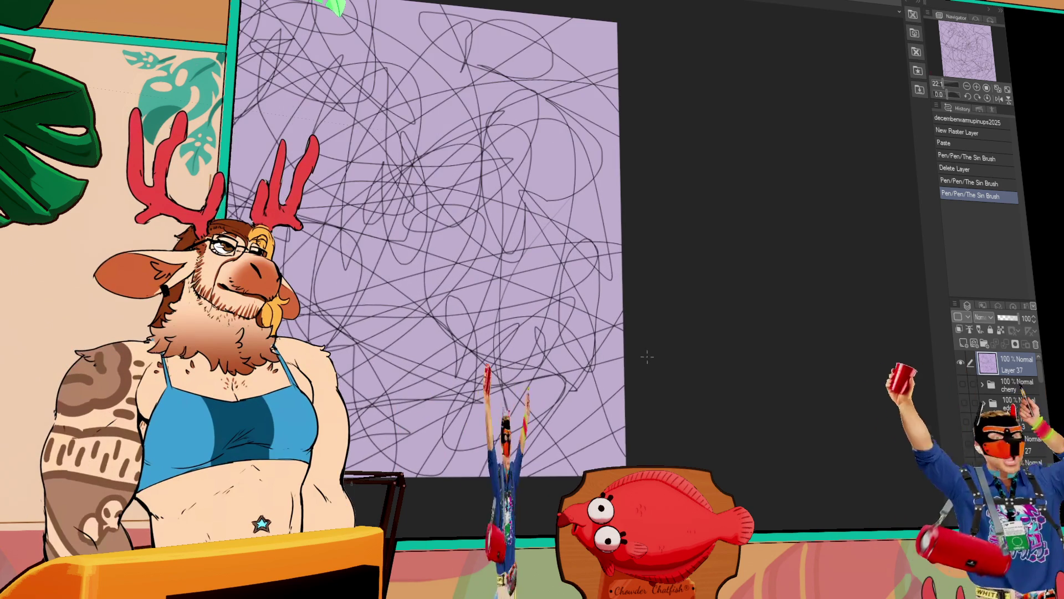
scroll(783, 412, "up", 1)
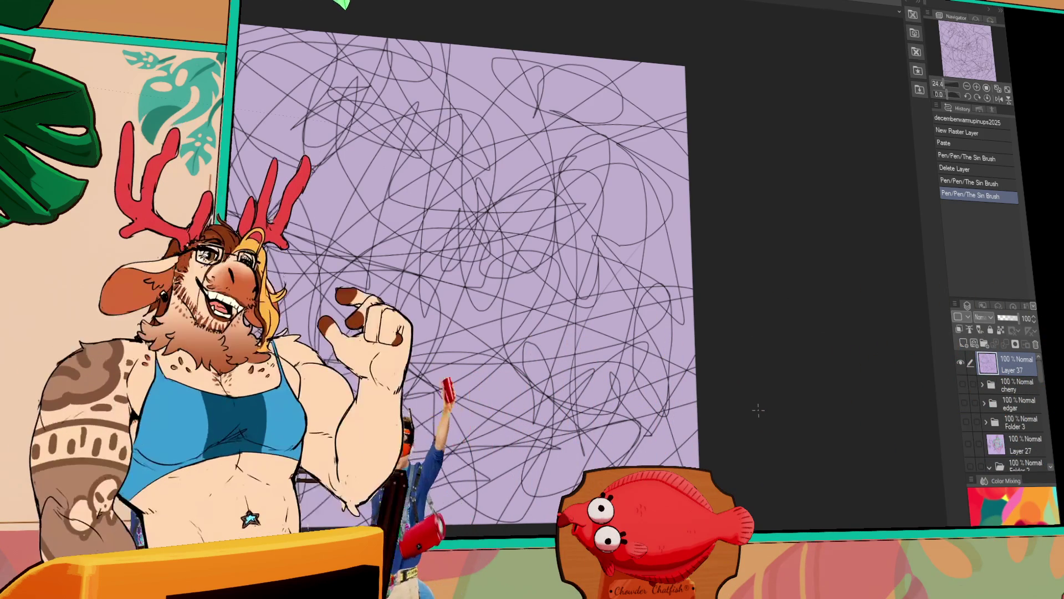
- Fade scribble Layer 37 to about 20% then settle its opacity at 27%, adding a stroke over it
left_click_drag(1020, 318, 998, 319)
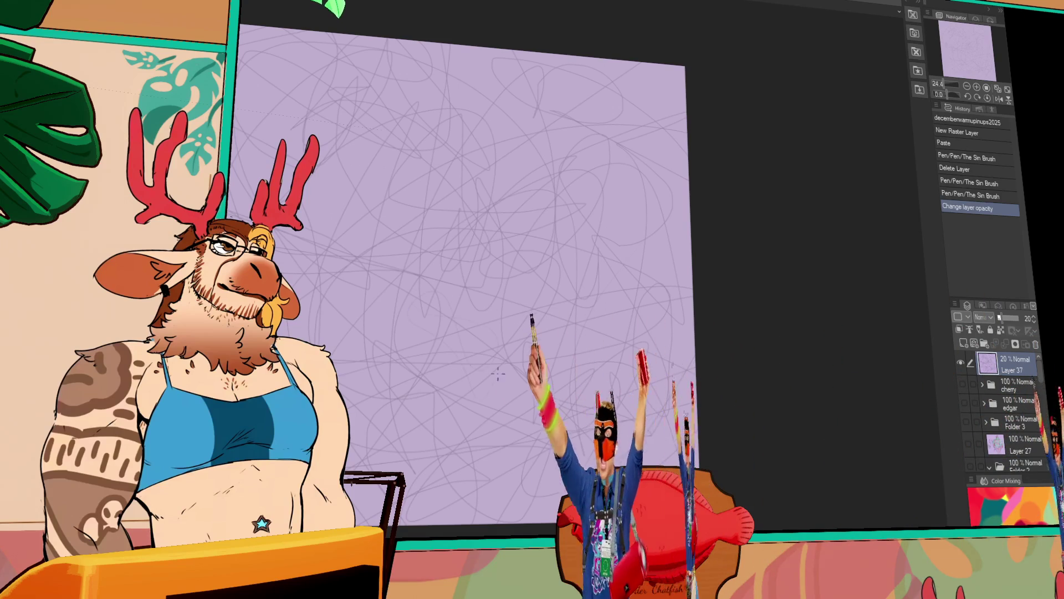
left_click_drag(504, 263, 744, 351)
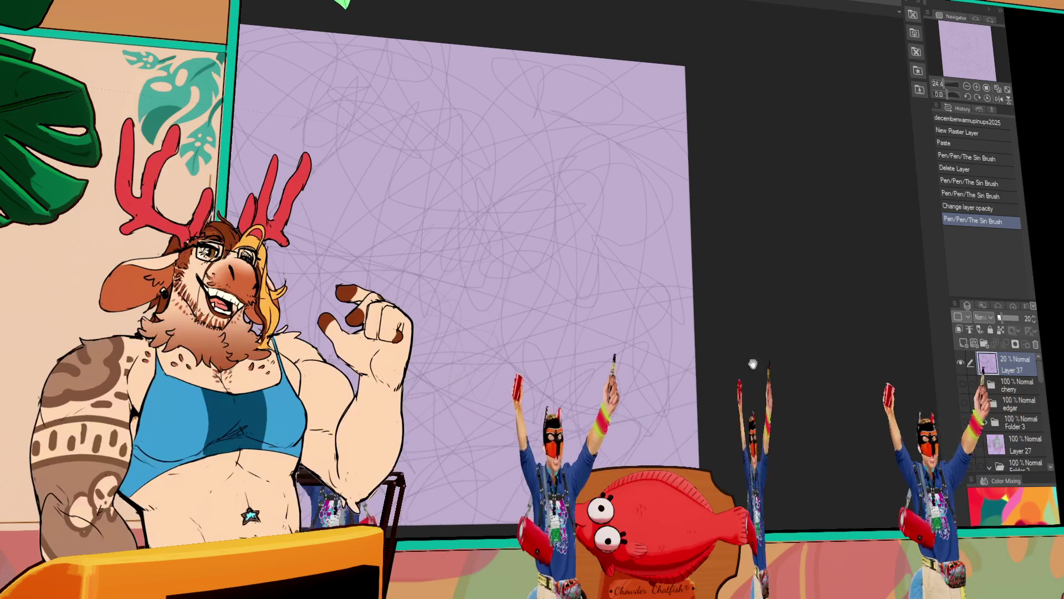
scroll(773, 416, "left", 2)
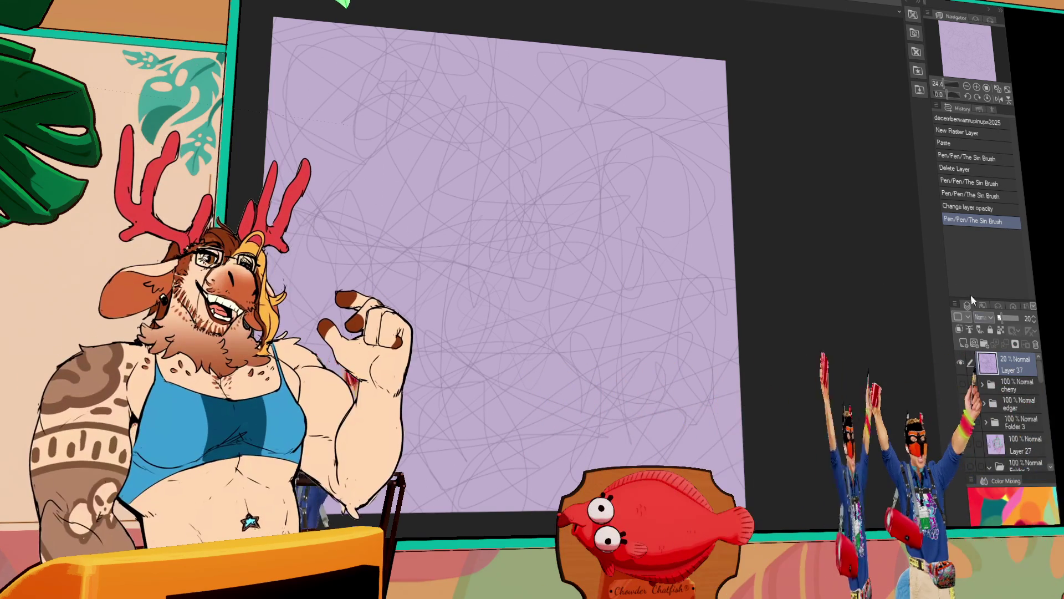
left_click(1003, 319)
left_click_drag(1003, 319, 1008, 319)
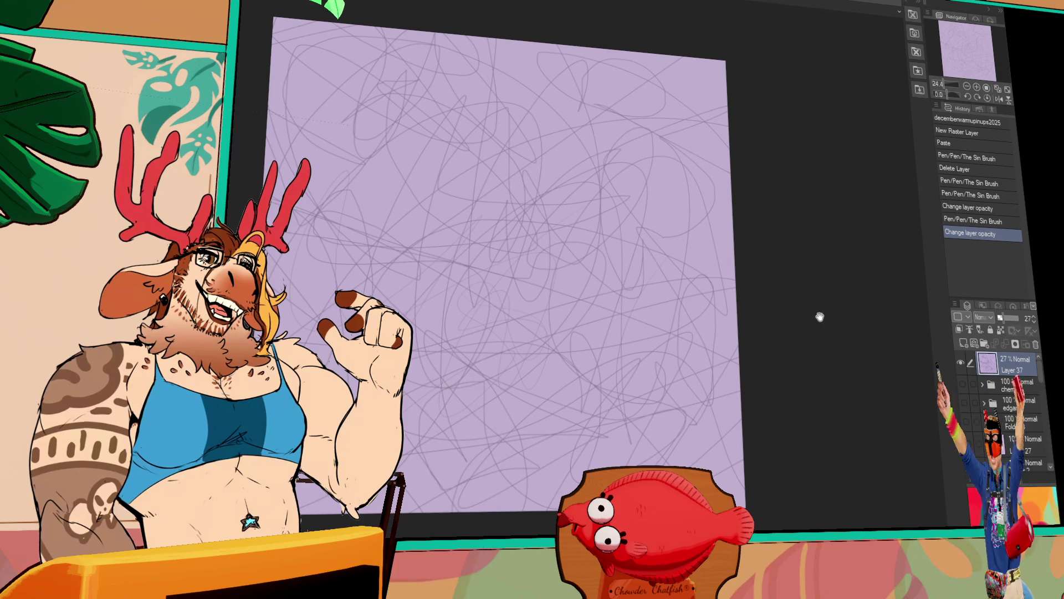
scroll(731, 366, "up", 2)
mouse_move(731, 366)
left_mouse_down()
mouse_move(727, 382)
mouse_move(750, 350)
left_mouse_up()
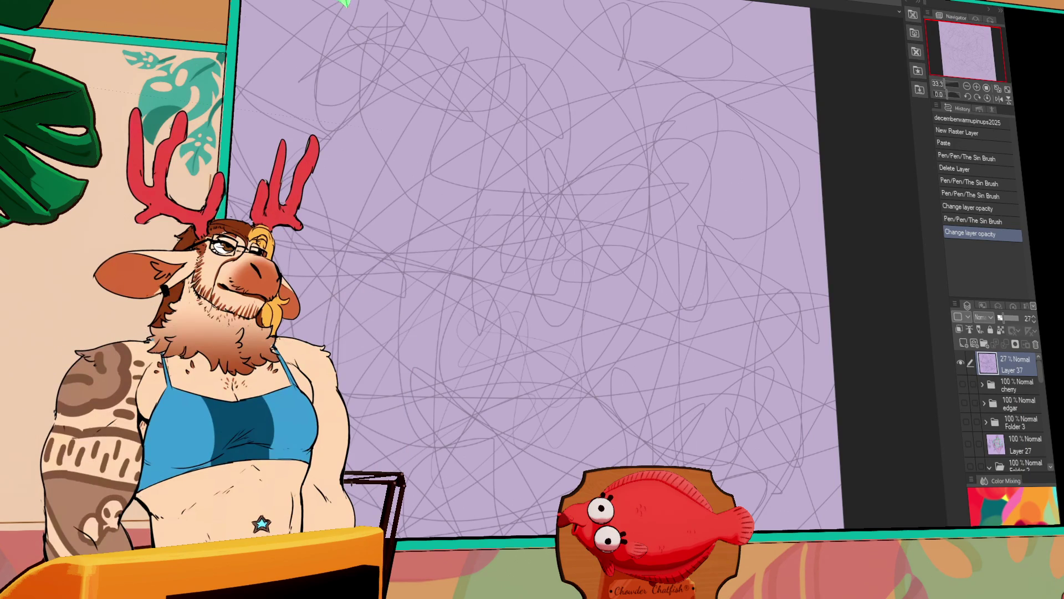
- Add a new empty raster layer above the faded scribbles for sketching
left_click(970, 333)
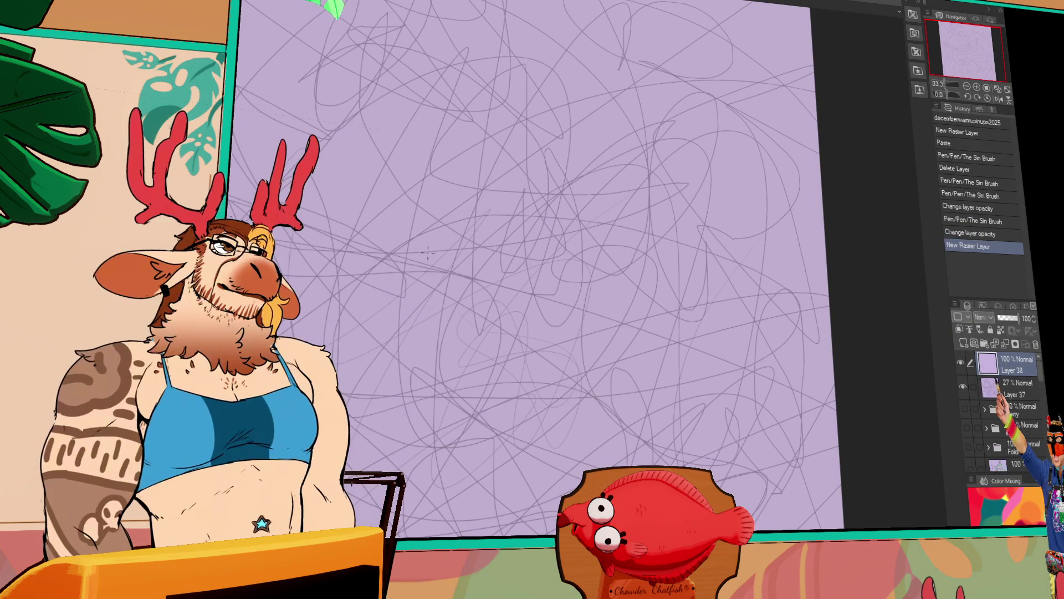
- On a fresh layer, sketch the first curved strokes and a long arc of the figure with The Sin Brush
left_click(444, 288)
key("ctrl+z")
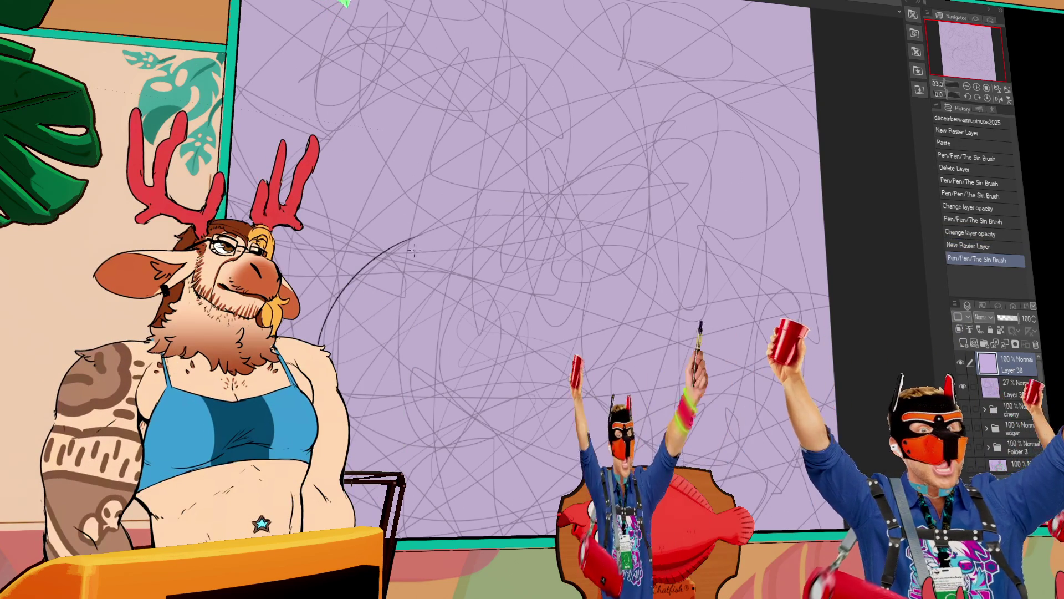
left_click_drag(441, 222, 324, 341)
key("ctrl+z")
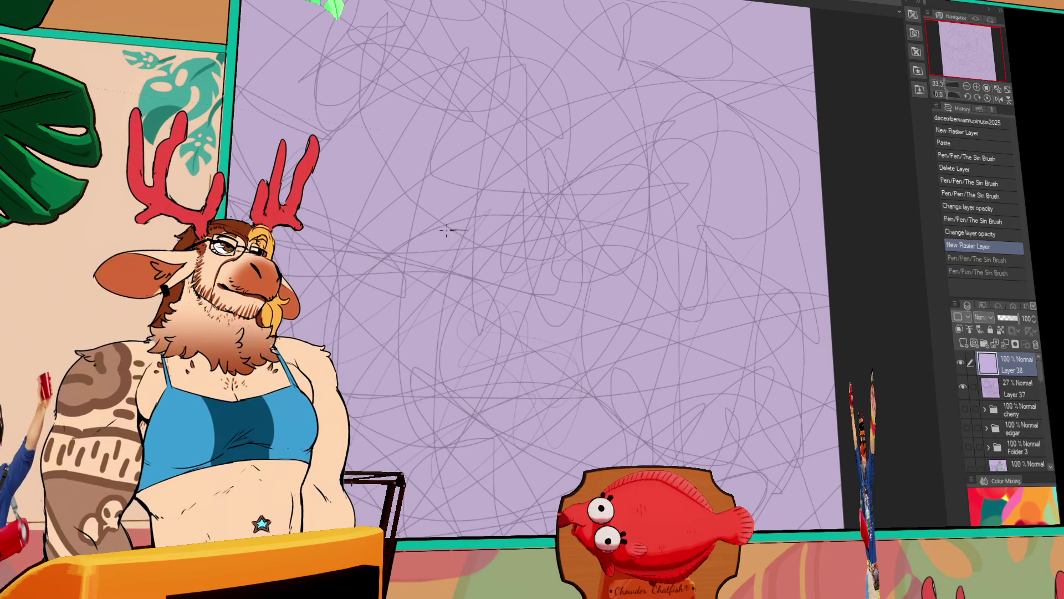
left_click_drag(467, 230, 326, 350)
mouse_move(434, 278)
left_mouse_down()
mouse_move(545, 333)
mouse_move(483, 450)
left_mouse_up()
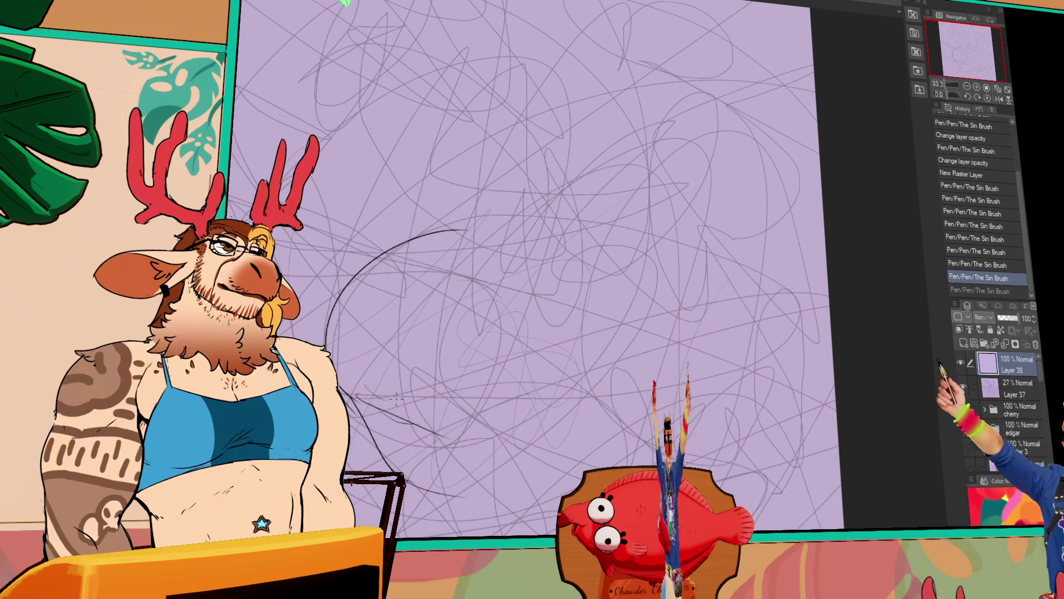
left_click_drag(456, 256, 479, 266)
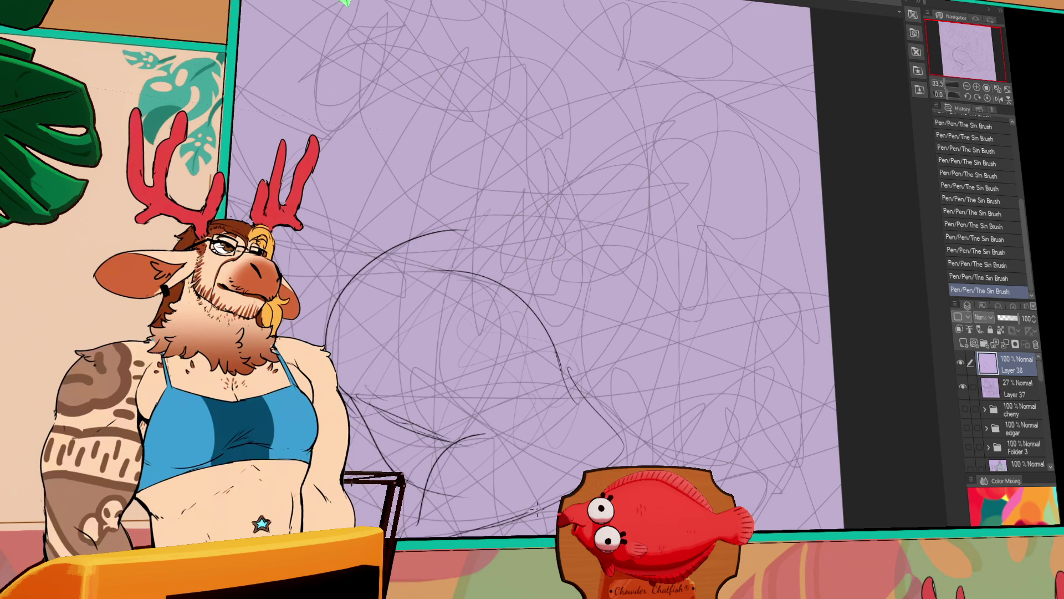
scroll(575, 431, "up", 2)
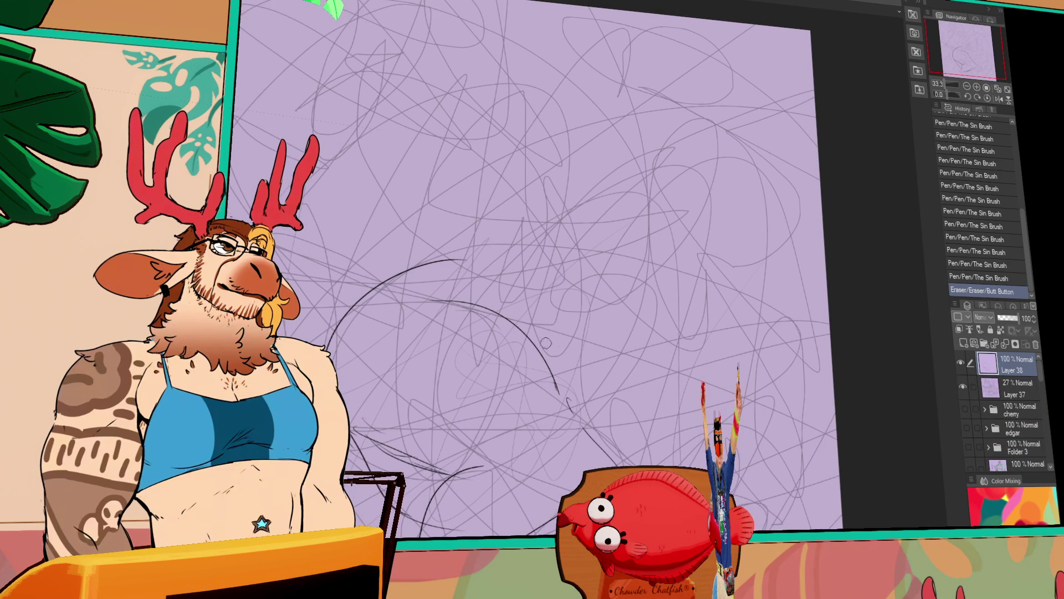
left_click_drag(350, 312, 553, 391)
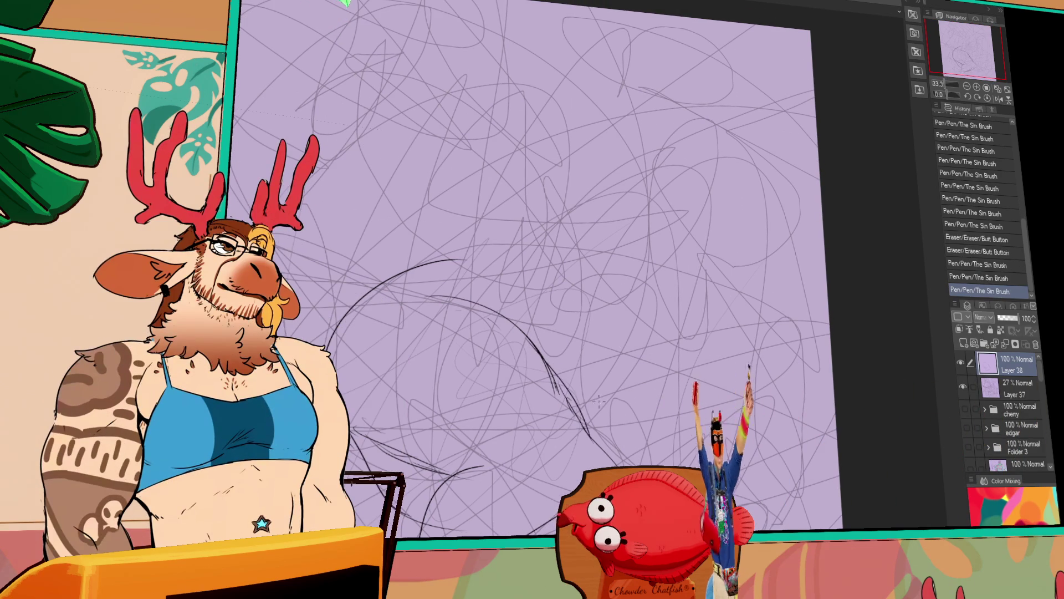
left_click_drag(637, 237, 638, 305)
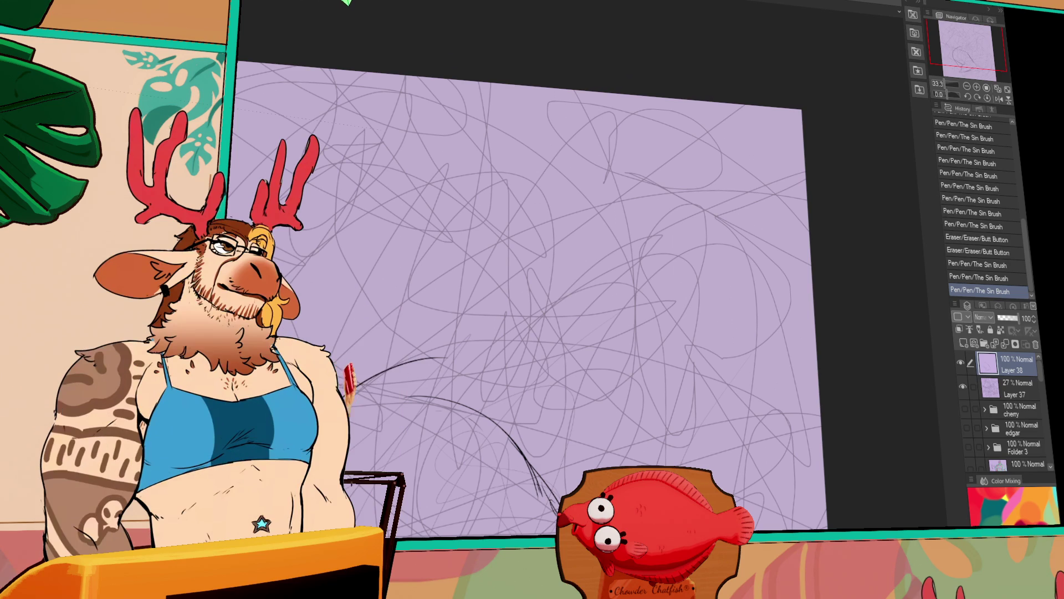
- Draw the back curve, an arched head stroke and rough vertical torso lines, undoing one stray stroke
left_click_drag(345, 394, 460, 360)
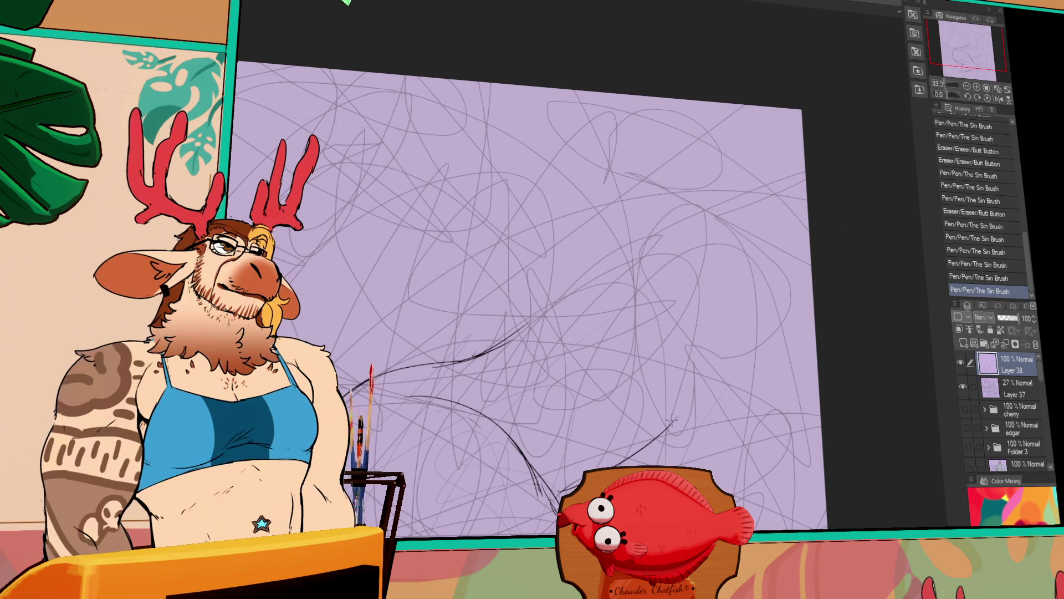
left_click_drag(532, 308, 687, 287)
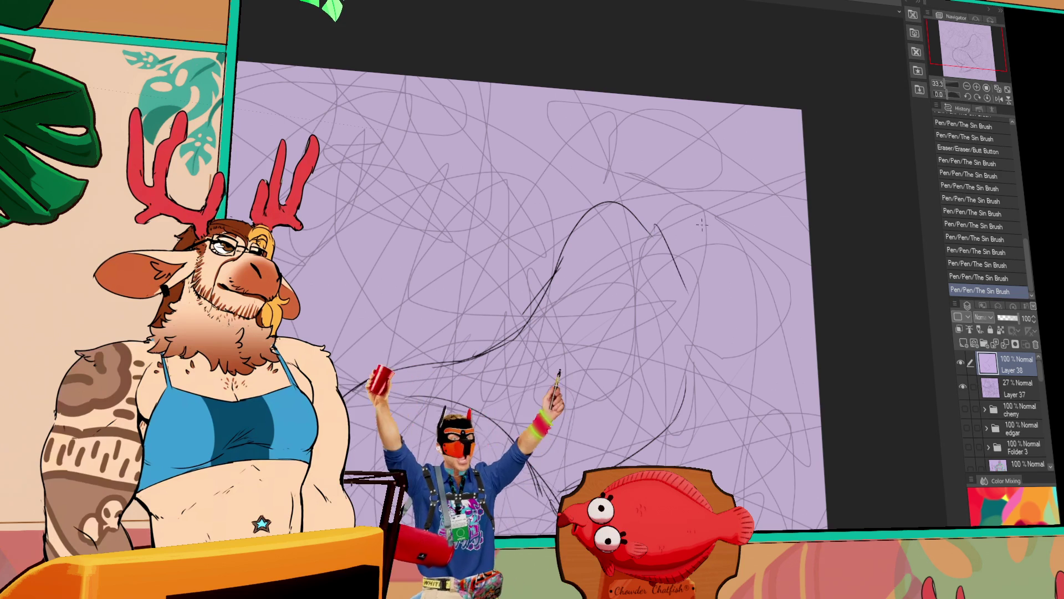
left_click_drag(702, 223, 694, 343)
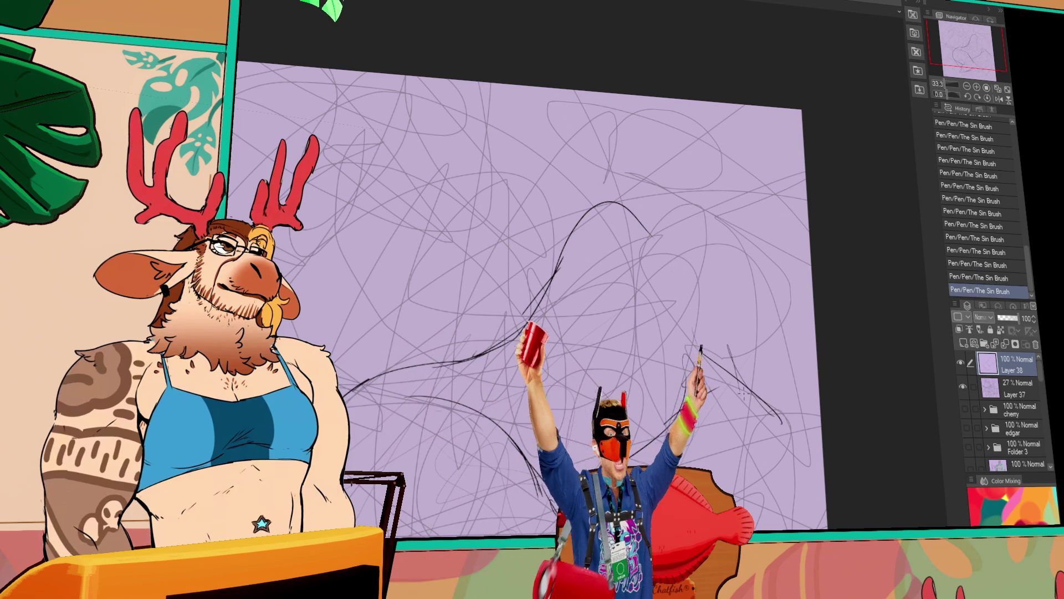
left_click_drag(755, 265, 774, 417)
mouse_move(718, 250)
left_mouse_down()
mouse_move(723, 204)
mouse_move(703, 162)
left_mouse_up()
key("ctrl+z")
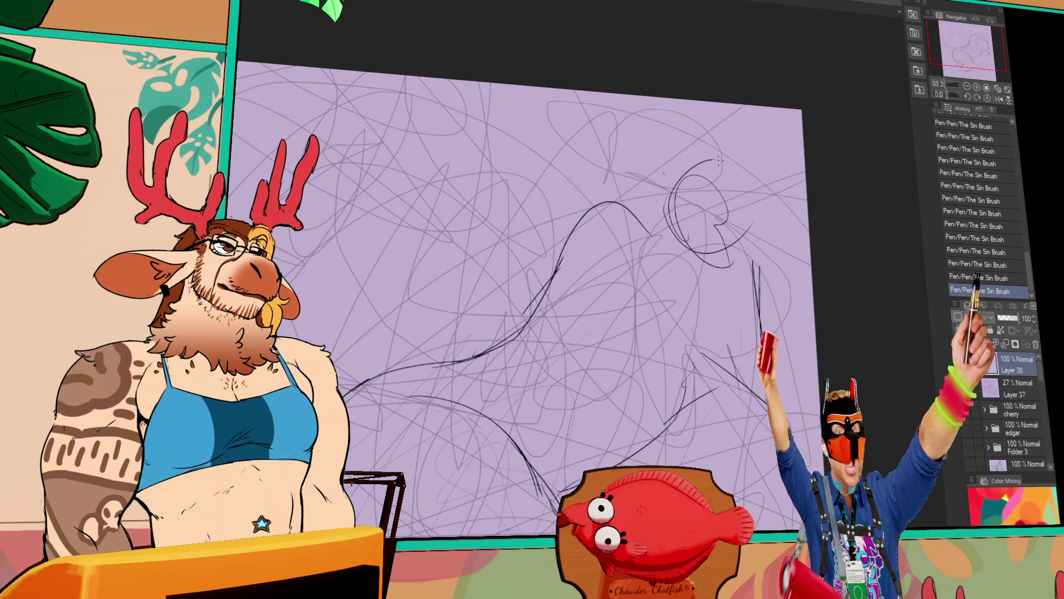
scroll(688, 284, "down", 2)
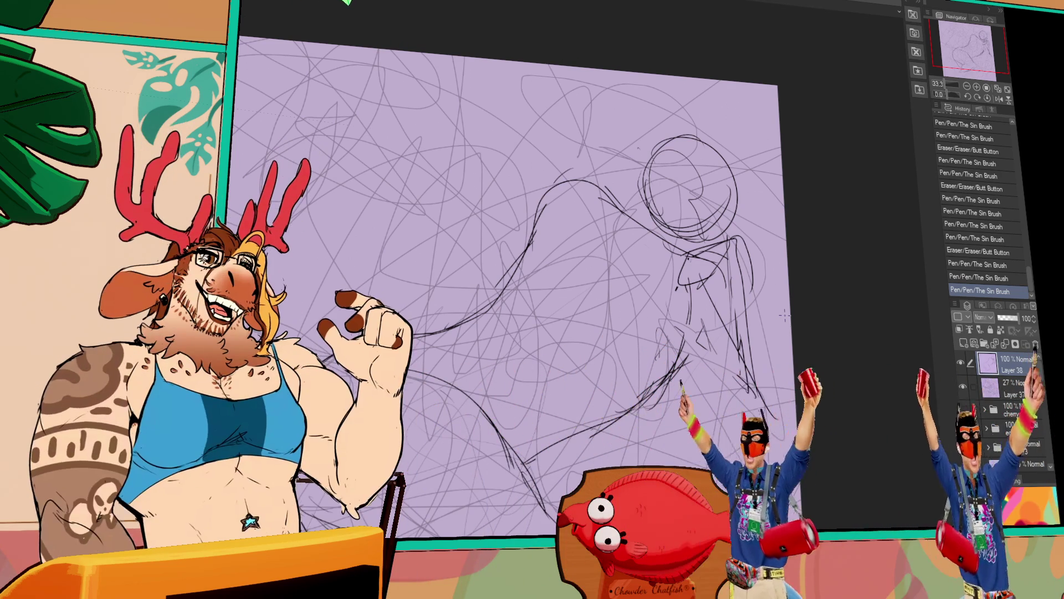
- Erase a stray line, then add chest and head-circle details and deselect with Ctrl+D
left_click_drag(784, 315, 765, 332)
mouse_move(690, 333)
left_mouse_down()
mouse_move(698, 358)
mouse_move(680, 290)
mouse_move(641, 282)
left_mouse_up()
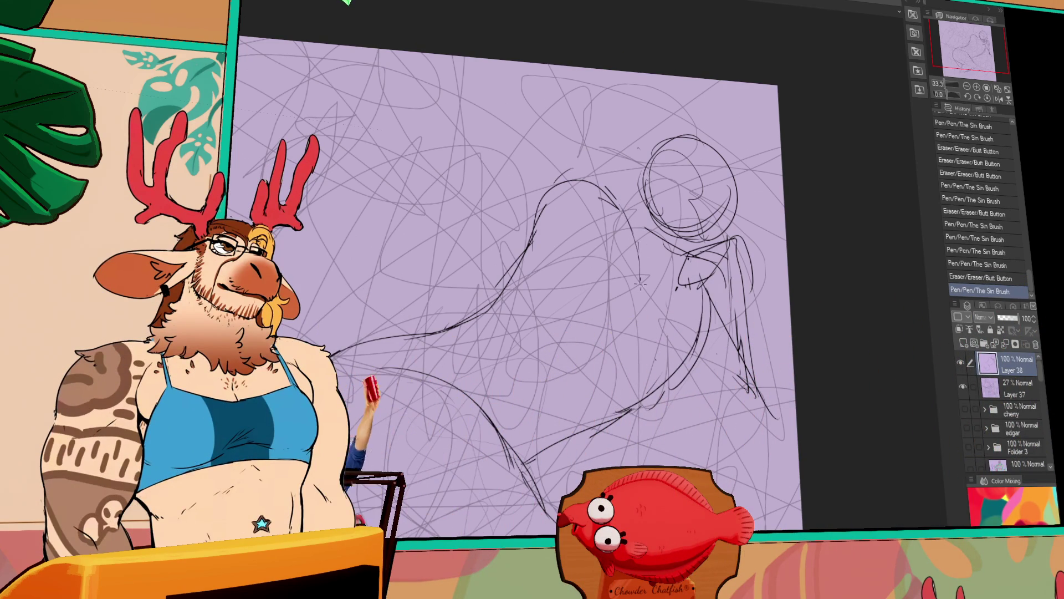
left_click_drag(676, 254, 703, 245)
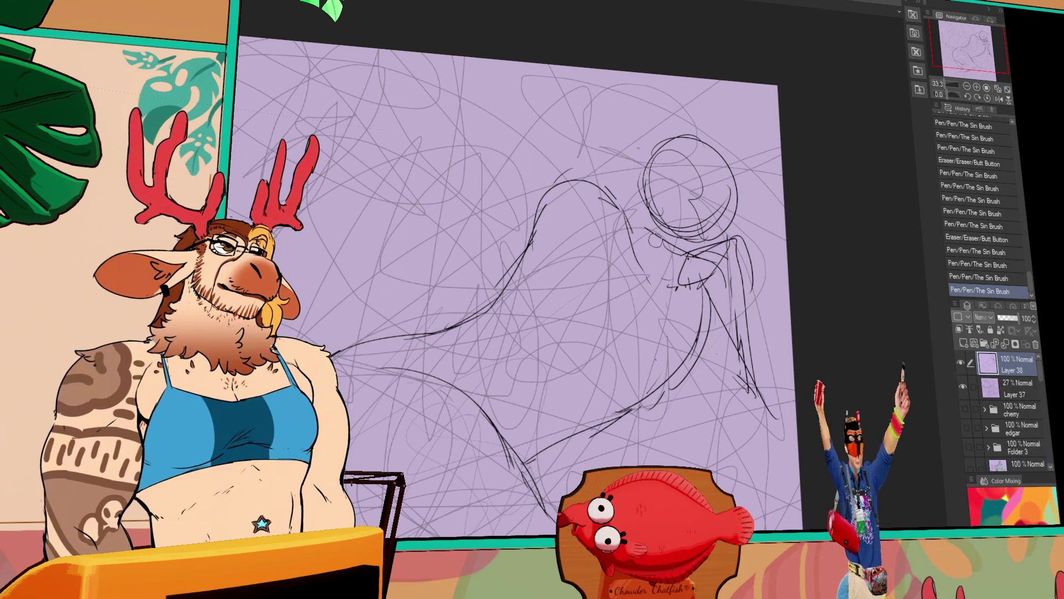
mouse_move(665, 177)
left_mouse_down()
mouse_move(695, 209)
mouse_move(754, 200)
mouse_move(742, 219)
left_mouse_up()
key("ctrl+d")
left_click_drag(707, 324, 740, 334)
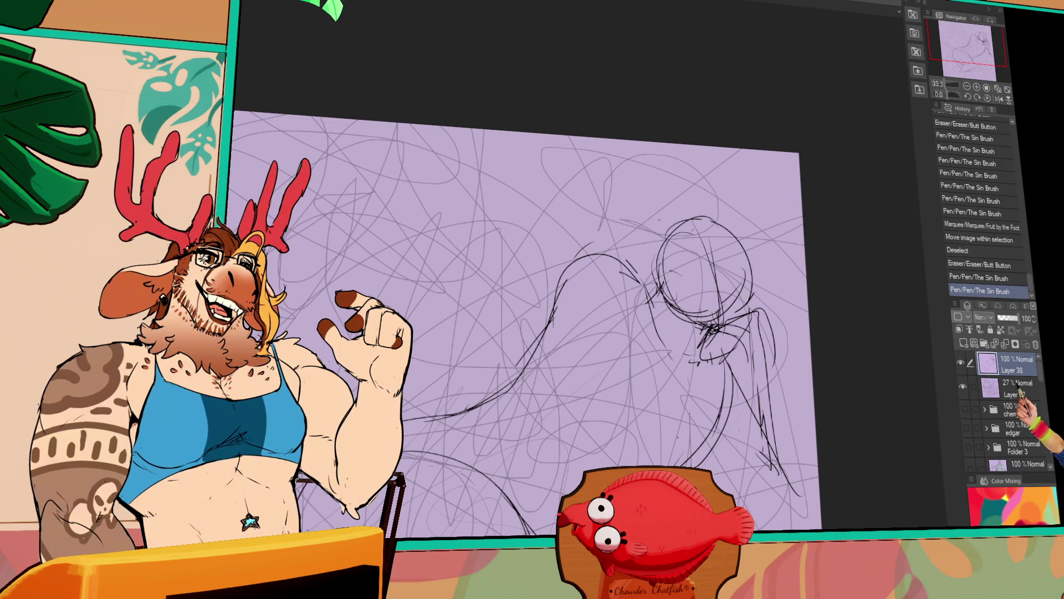
scroll(832, 380, "up", 1)
- Erase and redraw the top of the head and ponytail lines, then pan the canvas upward
left_click_drag(748, 283, 739, 262)
key("ctrl+z")
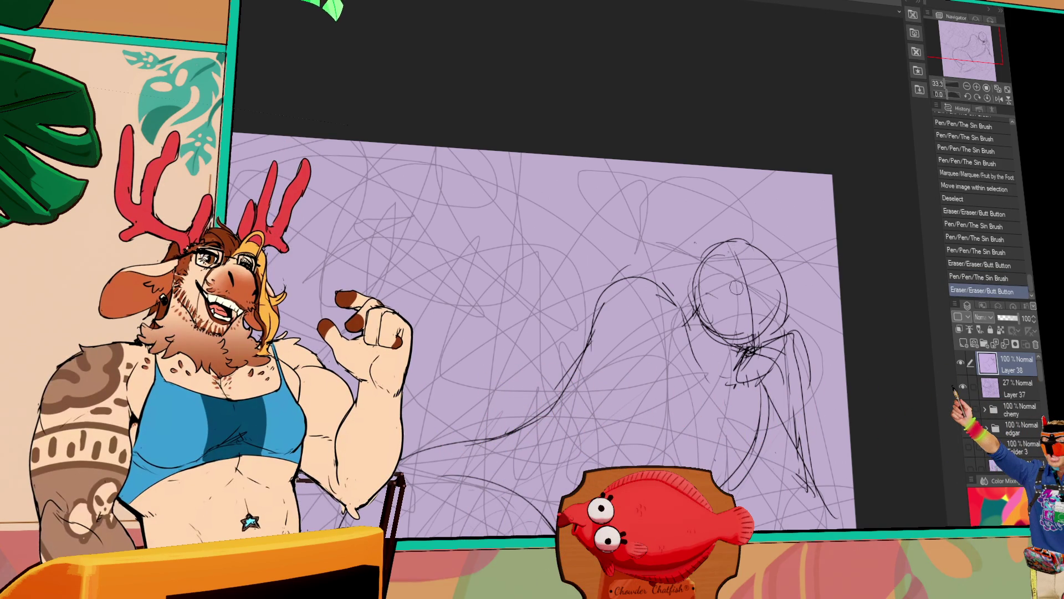
left_click_drag(703, 250, 724, 246)
mouse_move(708, 254)
left_mouse_down()
mouse_move(765, 283)
mouse_move(814, 384)
left_mouse_up()
key("ctrl+z")
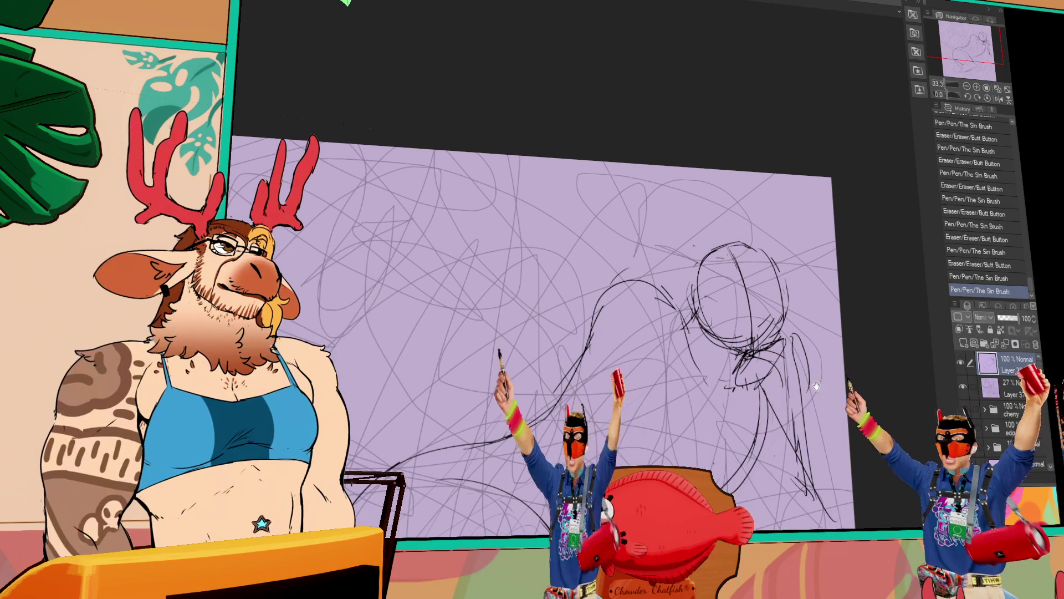
left_click_drag(790, 333, 807, 367)
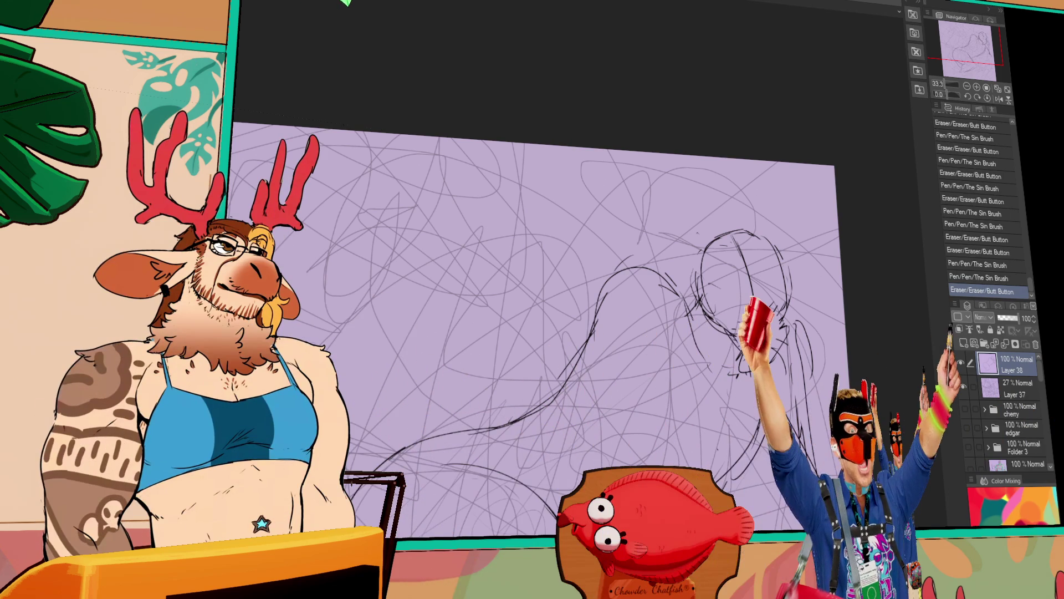
left_click_drag(807, 354, 890, 263)
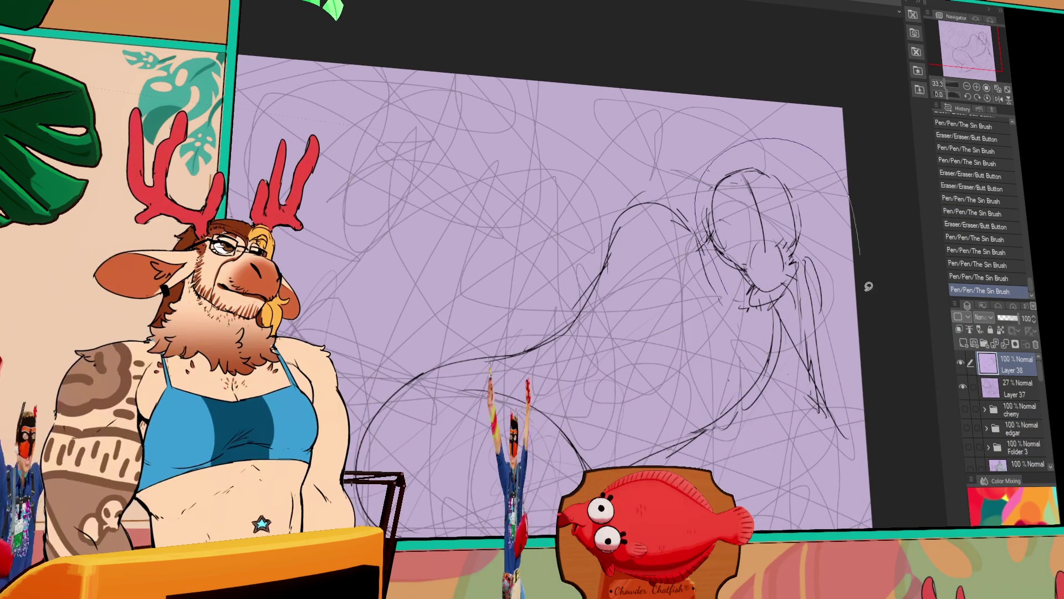
- Nudge the lassoed head into place, then rework the body curve and draw a long lower-body curve
left_click_drag(699, 266, 715, 288)
left_click_drag(792, 264, 801, 273)
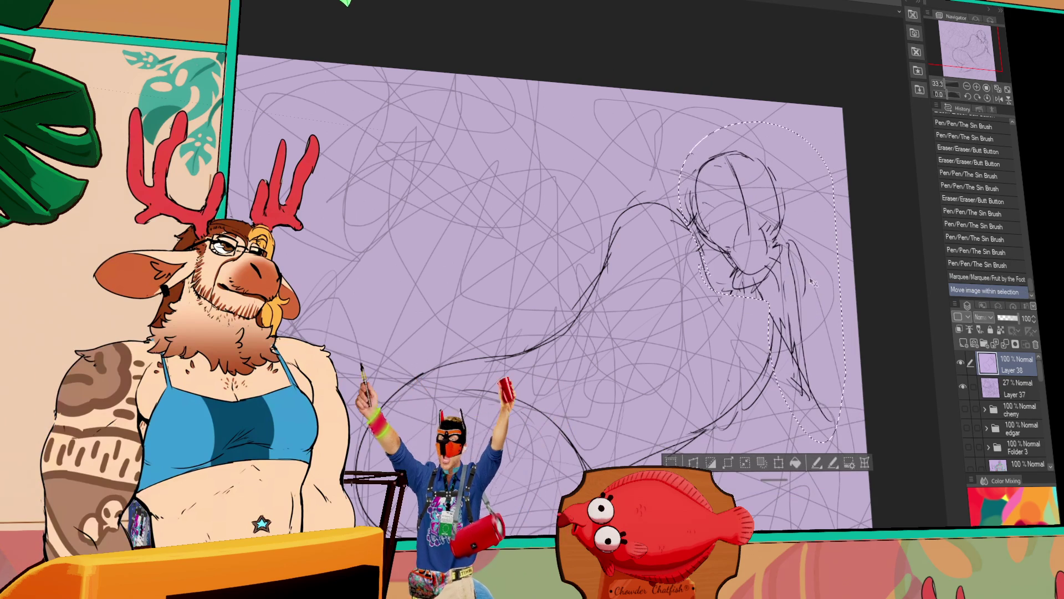
key("ctrl+d")
left_click_drag(600, 272, 583, 307)
left_click_drag(611, 242, 591, 300)
left_click_drag(607, 249, 619, 310)
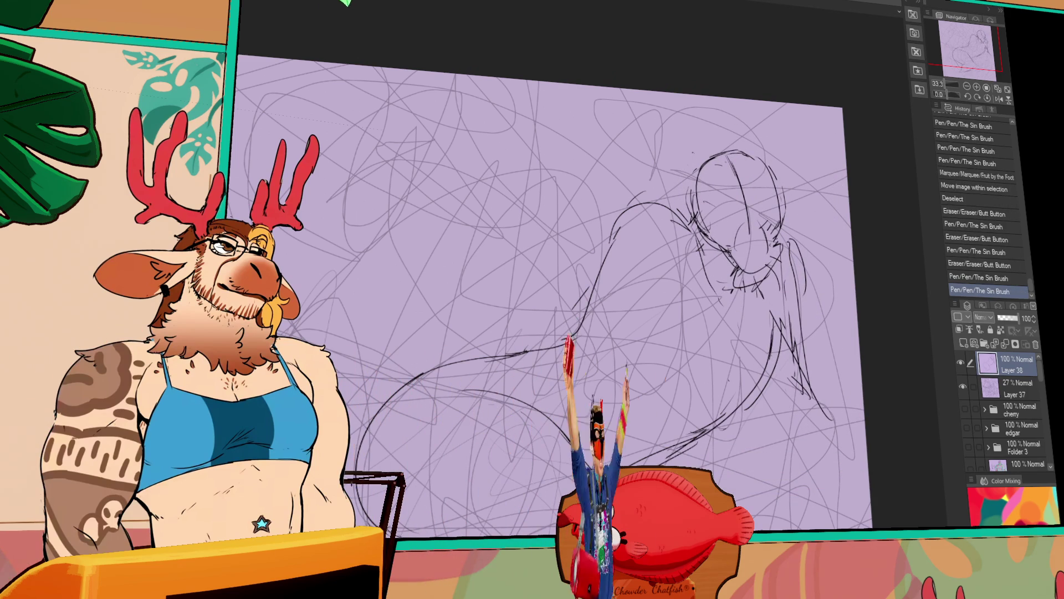
scroll(549, 316, "down", 2)
left_click_drag(362, 379, 599, 399)
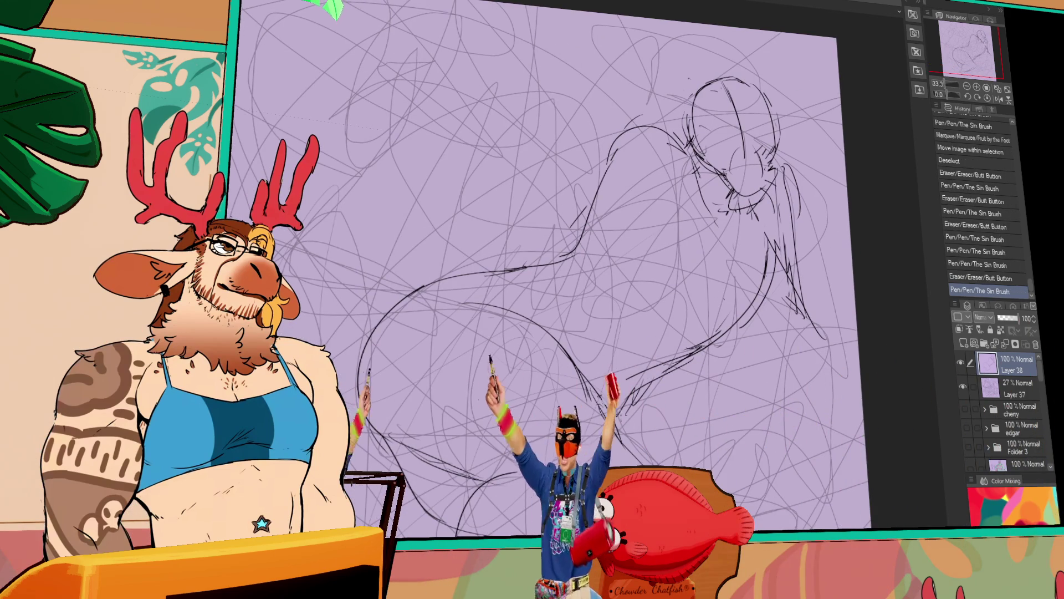
- Move the head sketch left and down, hide scribble Layer 37 and return to Layer 38
left_click_drag(749, 420, 724, 414)
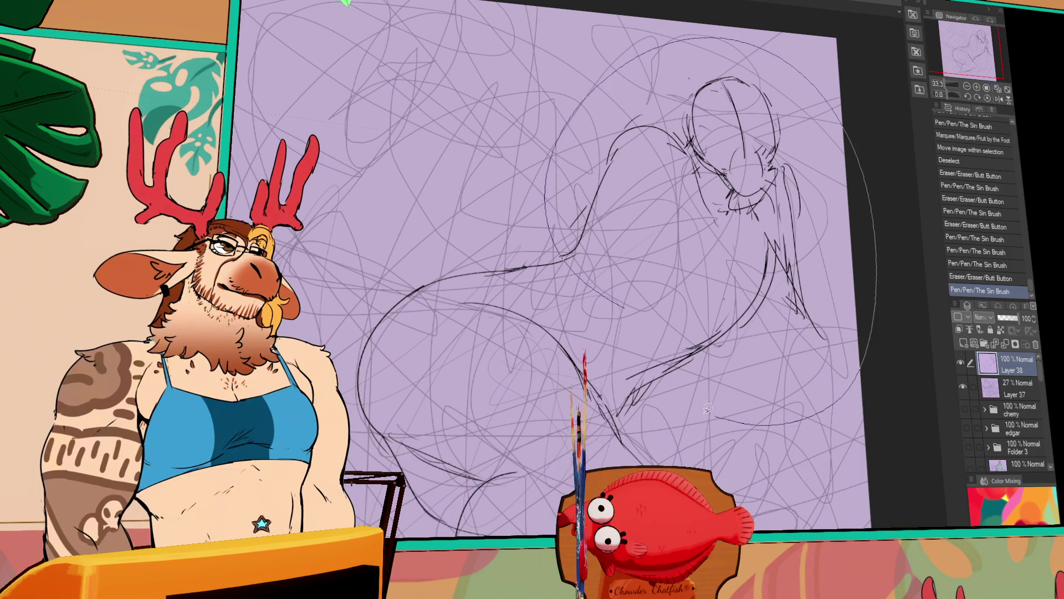
left_click_drag(780, 381, 758, 387)
left_click(963, 386)
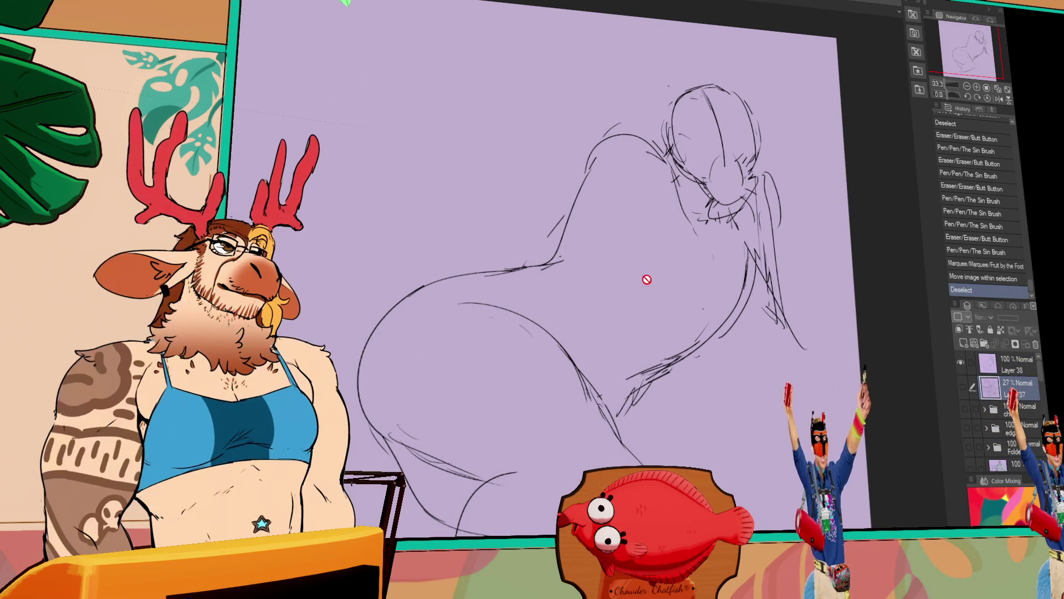
key("alt+bracketright")
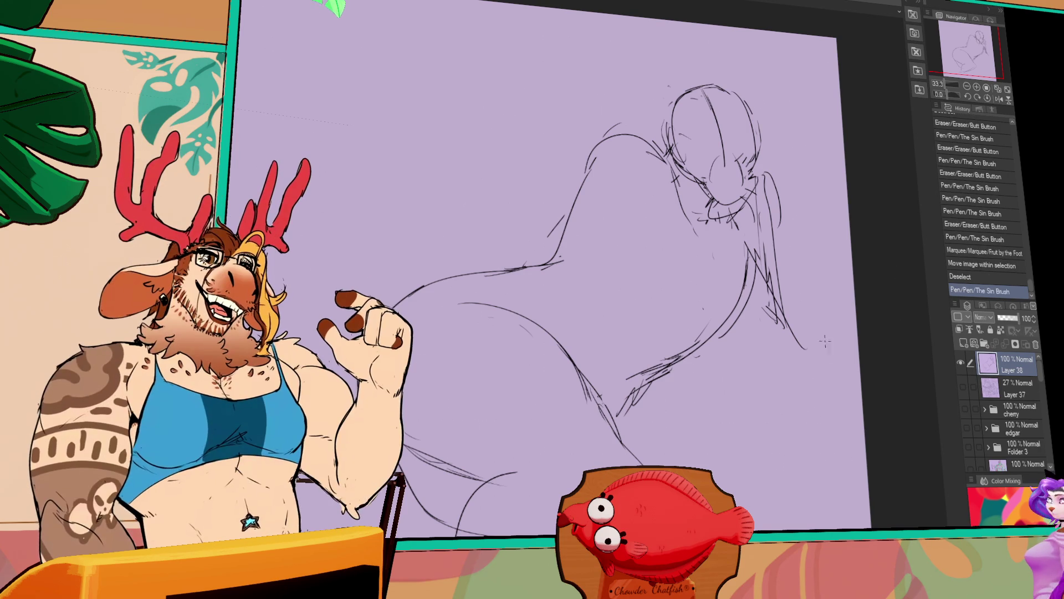
- Erase and redraw lines near the head, then pan and rotate the canvas view slightly
left_click_drag(749, 349, 795, 404)
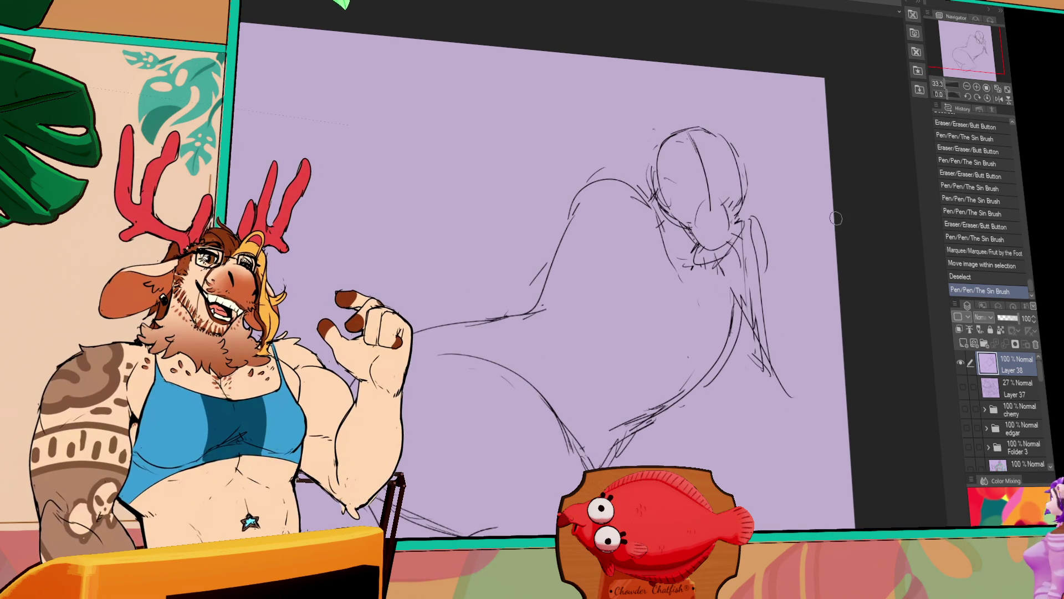
mouse_move(702, 260)
left_mouse_down()
mouse_move(736, 246)
mouse_move(715, 243)
mouse_move(720, 233)
left_mouse_up()
mouse_move(700, 235)
left_mouse_down()
mouse_move(728, 245)
mouse_move(741, 233)
mouse_move(732, 238)
left_mouse_up()
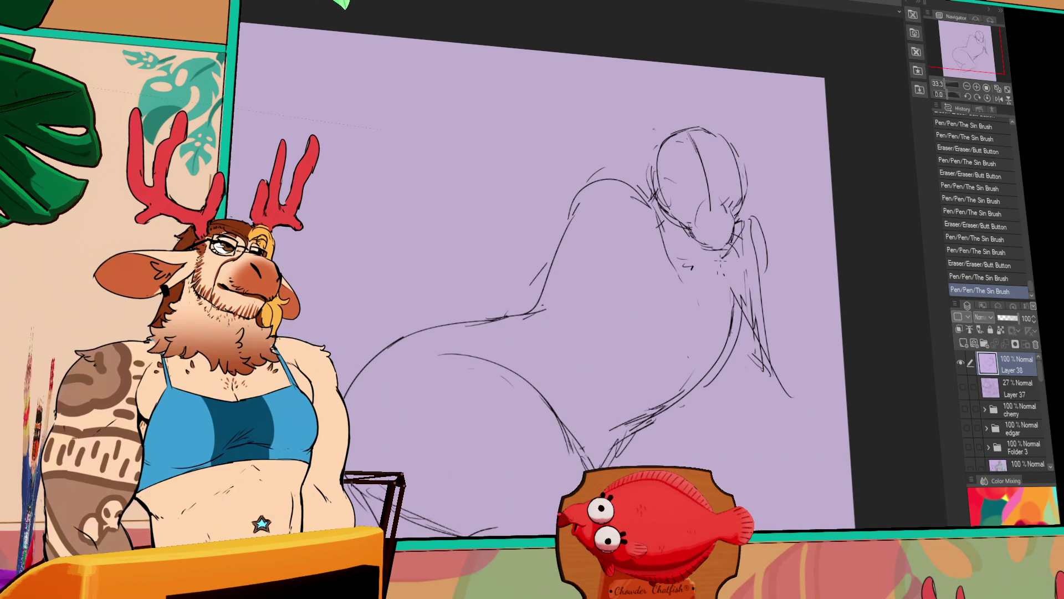
scroll(746, 268, "down", 1)
left_click_drag(724, 274, 719, 278)
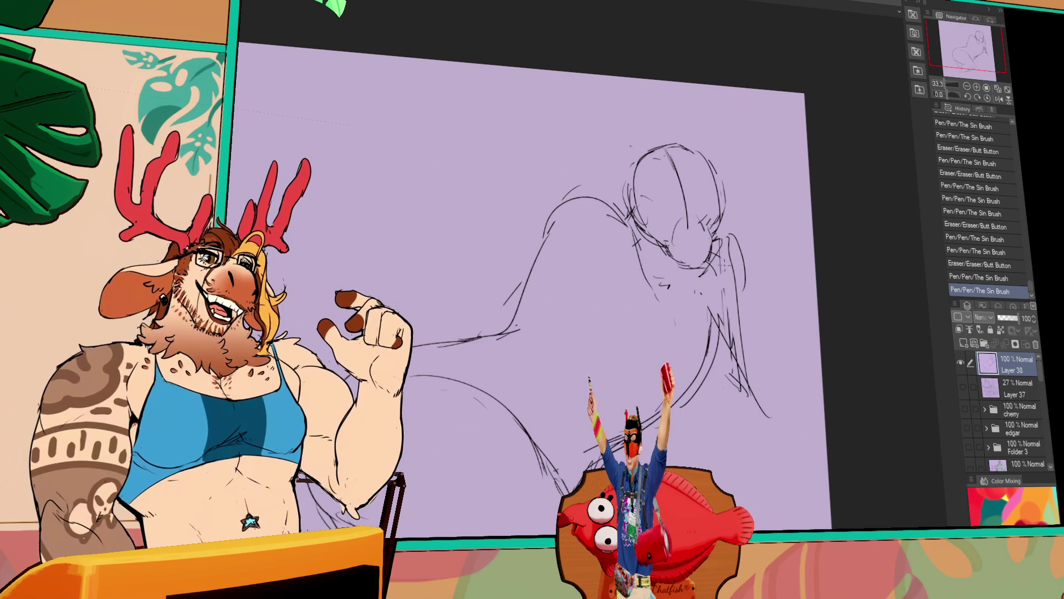
mouse_move(747, 291)
left_mouse_down()
mouse_move(760, 300)
mouse_move(785, 273)
left_mouse_up()
- Erase an upper-left stroke and reinforce the lower-left body curve with new pen strokes
left_click_drag(620, 218, 539, 241)
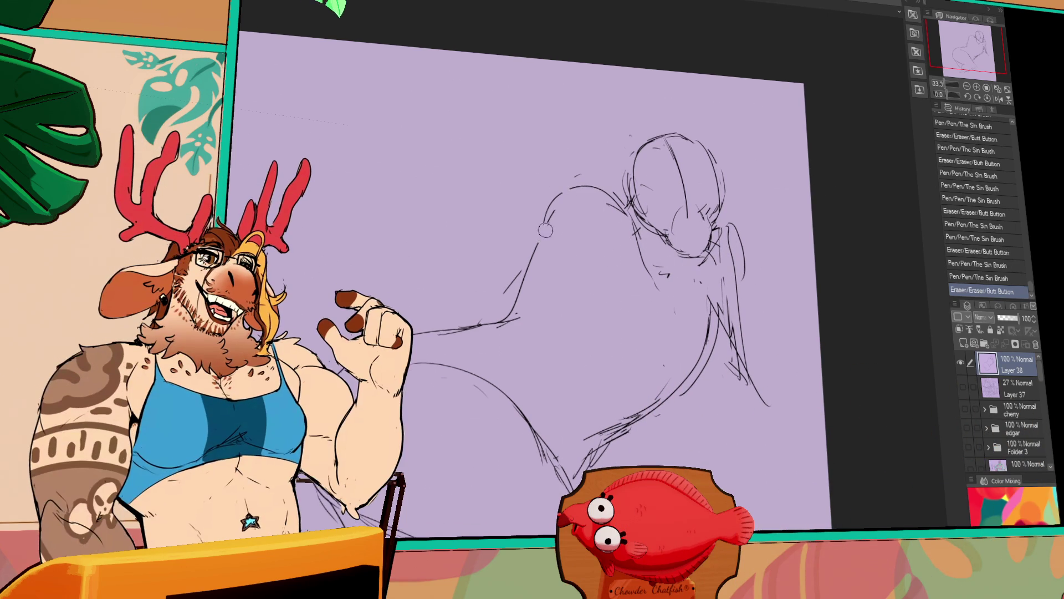
left_click_drag(341, 365, 464, 328)
left_click_drag(353, 366, 509, 327)
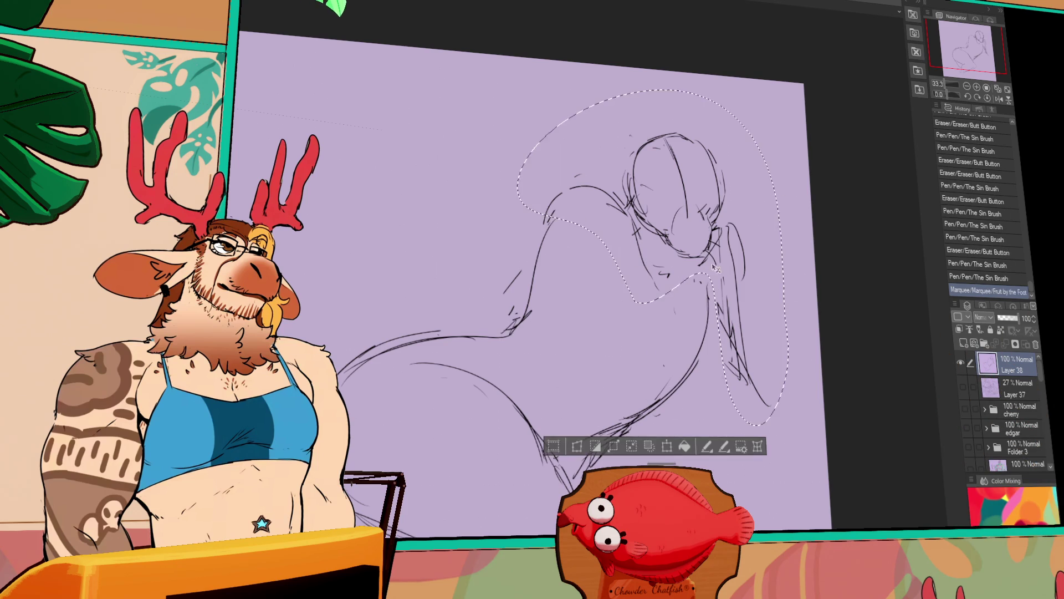
- Shift the sketch and undo the move, then redraw the lower-right body contour with the Sin Brush
left_click_drag(649, 250, 636, 249)
key("ctrl+d")
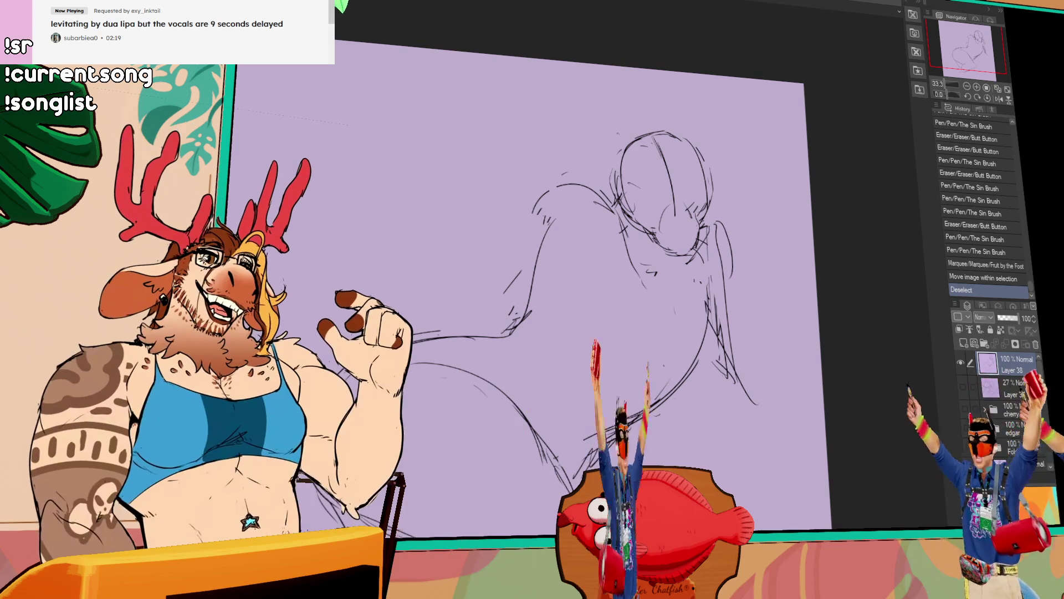
mouse_move(712, 286)
left_mouse_down()
mouse_move(720, 335)
mouse_move(695, 305)
mouse_move(709, 383)
left_mouse_up()
key("ctrl+z")
key("ctrl+z")
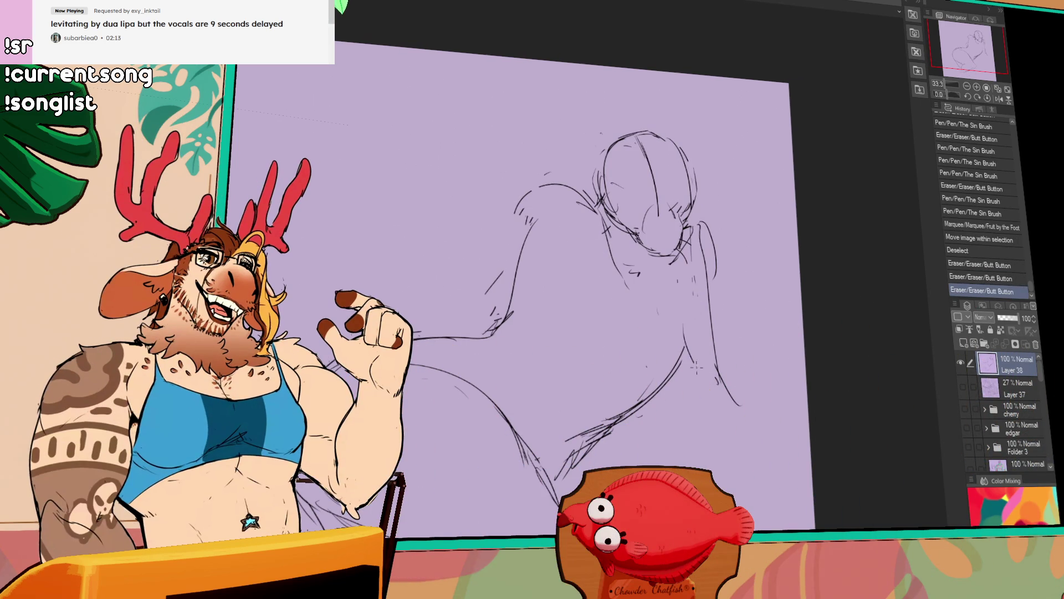
left_click_drag(678, 339, 748, 408)
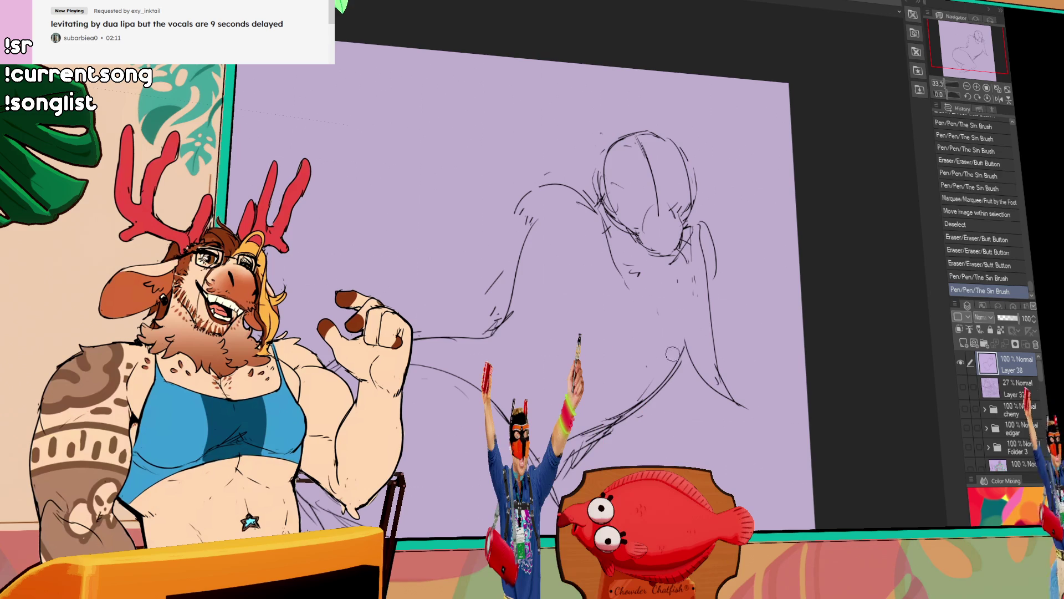
left_click_drag(683, 366, 695, 307)
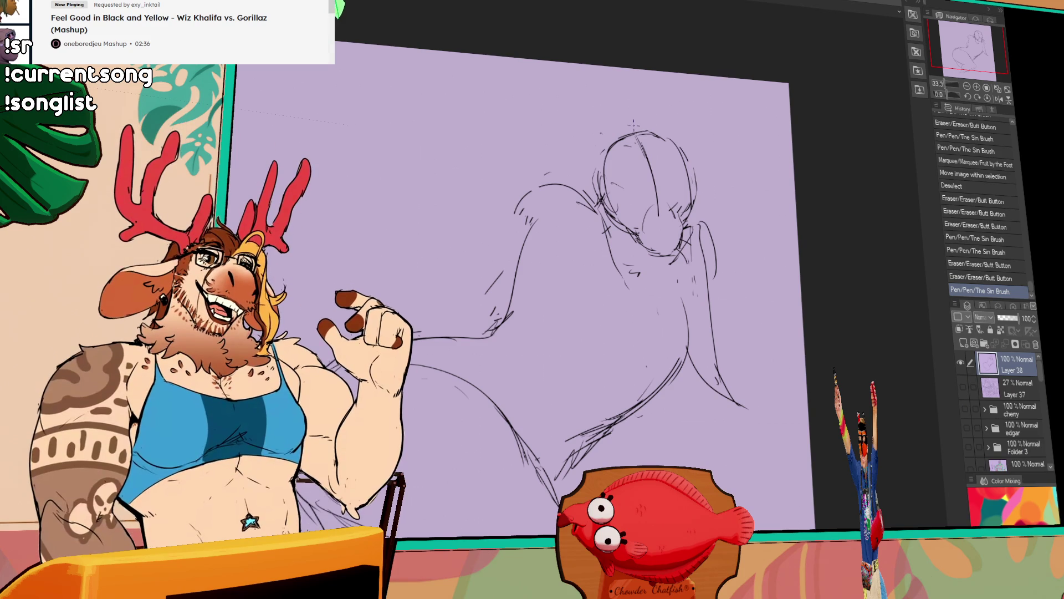
- Reposition the lassoed head slightly, then sketch a jaw and chin beneath the head circle
mouse_move(611, 229)
left_mouse_down()
mouse_move(657, 250)
mouse_move(662, 221)
mouse_move(707, 271)
left_mouse_up()
key("ctrl+d")
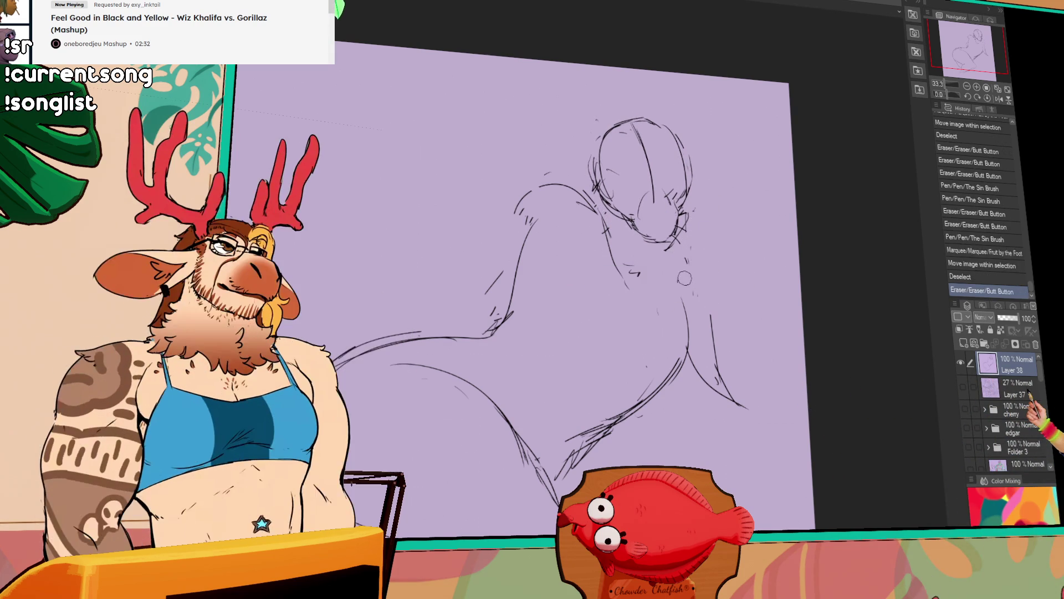
left_click_drag(628, 265, 687, 267)
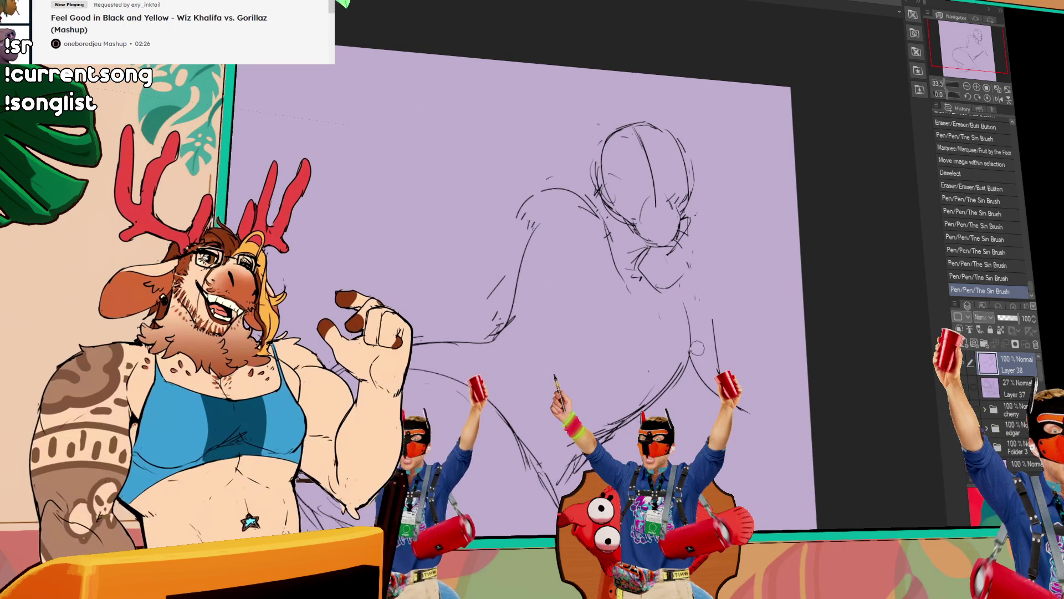
left_click_drag(636, 247, 657, 288)
left_click_drag(658, 288, 685, 272)
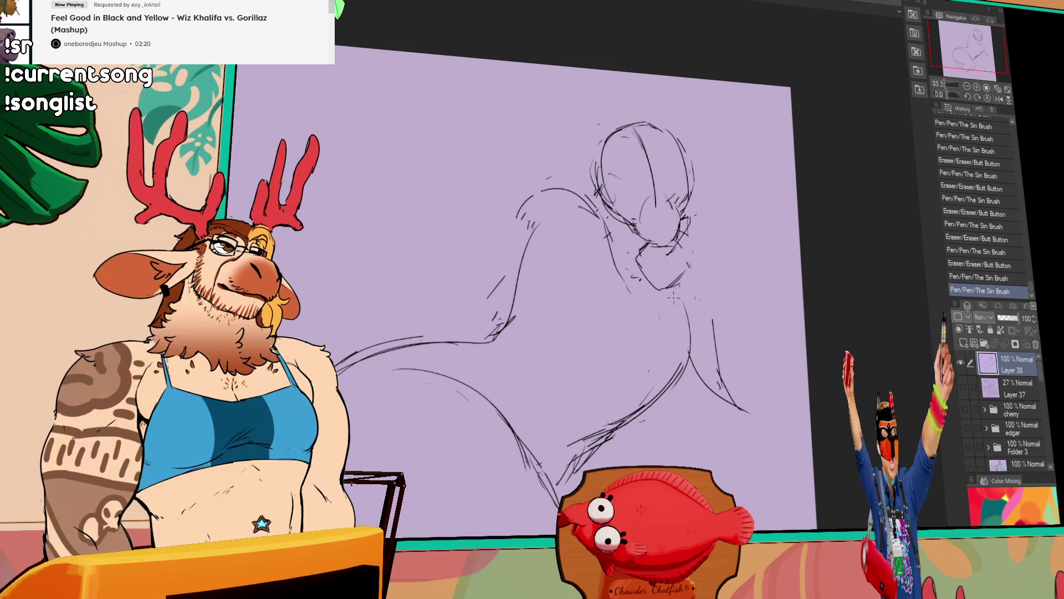
left_click_drag(689, 233, 708, 266)
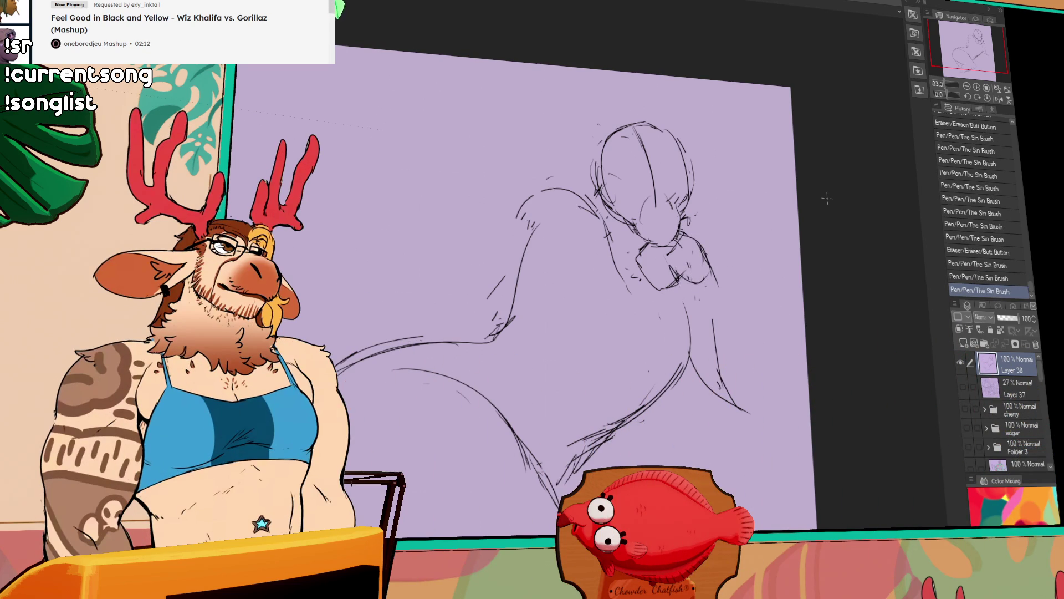
- Rework the lower-right strokes and refine the lines at the neck
left_click_drag(716, 369, 733, 400)
left_click_drag(690, 293, 678, 305)
left_click_drag(700, 311, 612, 373)
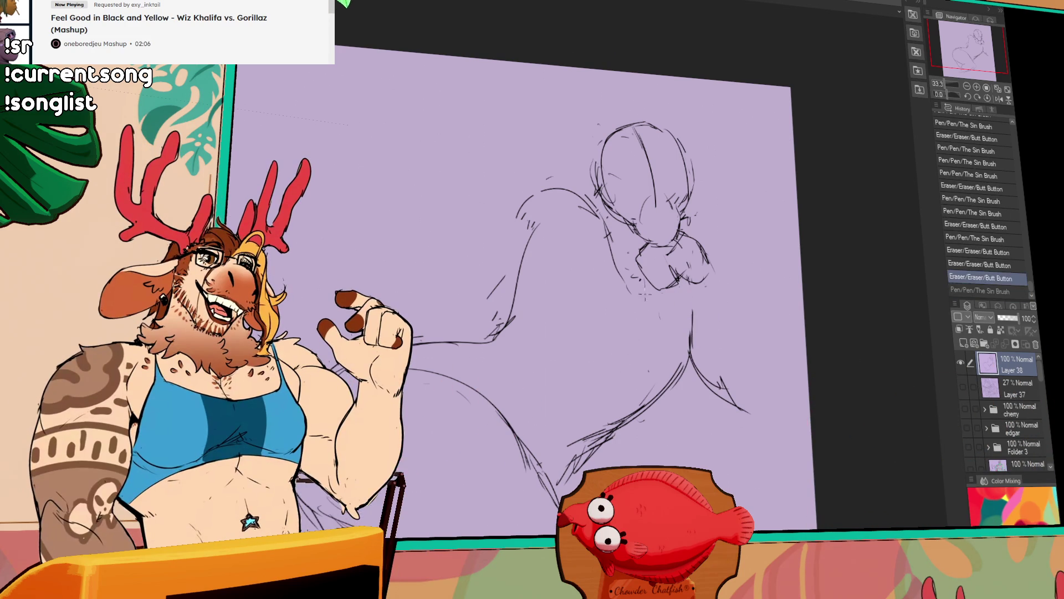
scroll(628, 286, "up", 2)
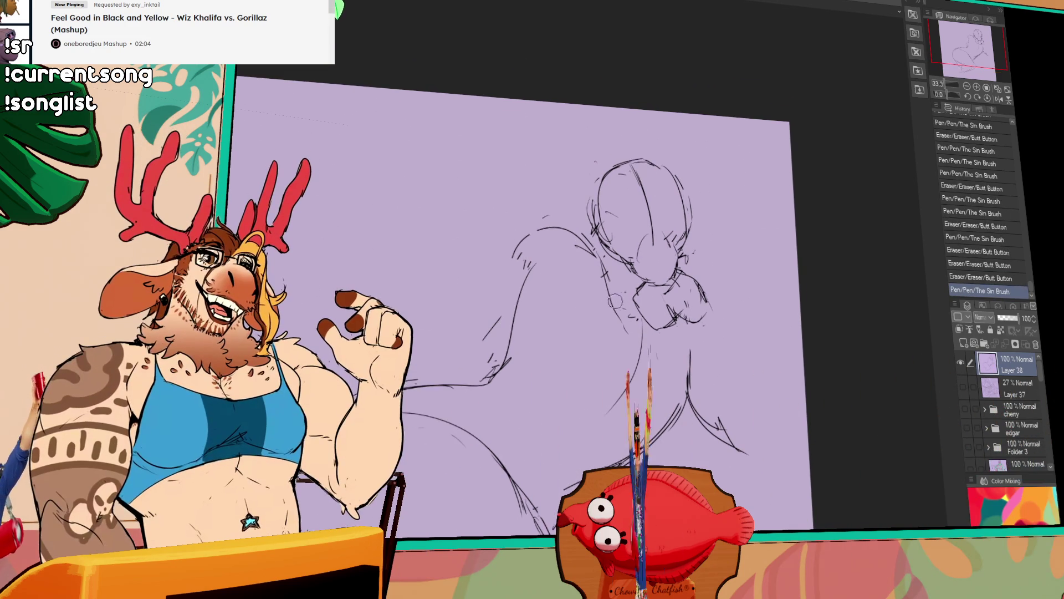
- Rework the chin and extend the body curve down the side, toggling a stroke with undo/redo
left_click_drag(628, 286, 620, 293)
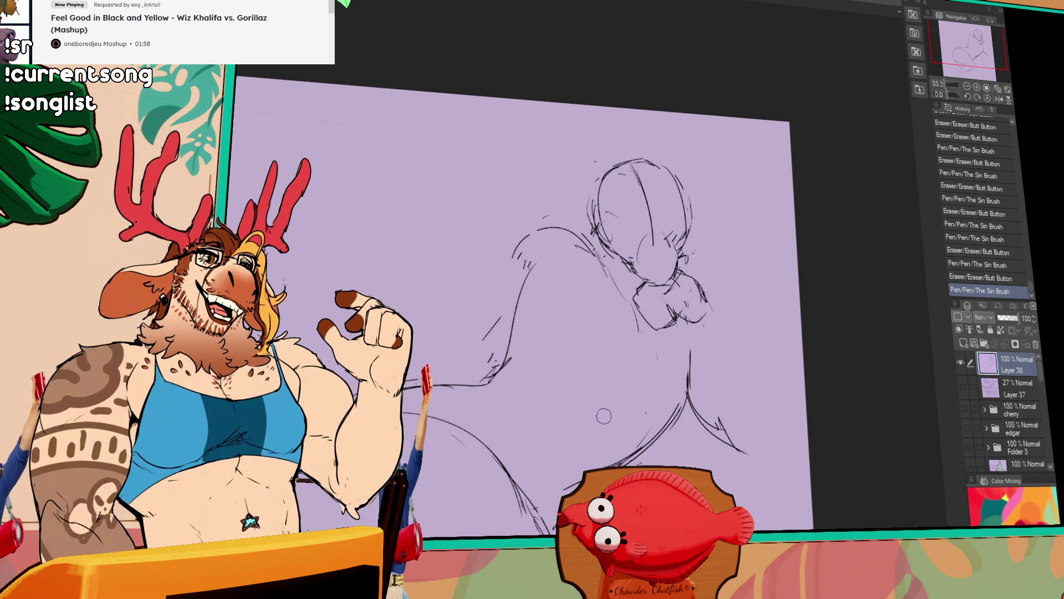
left_click_drag(620, 378, 585, 412)
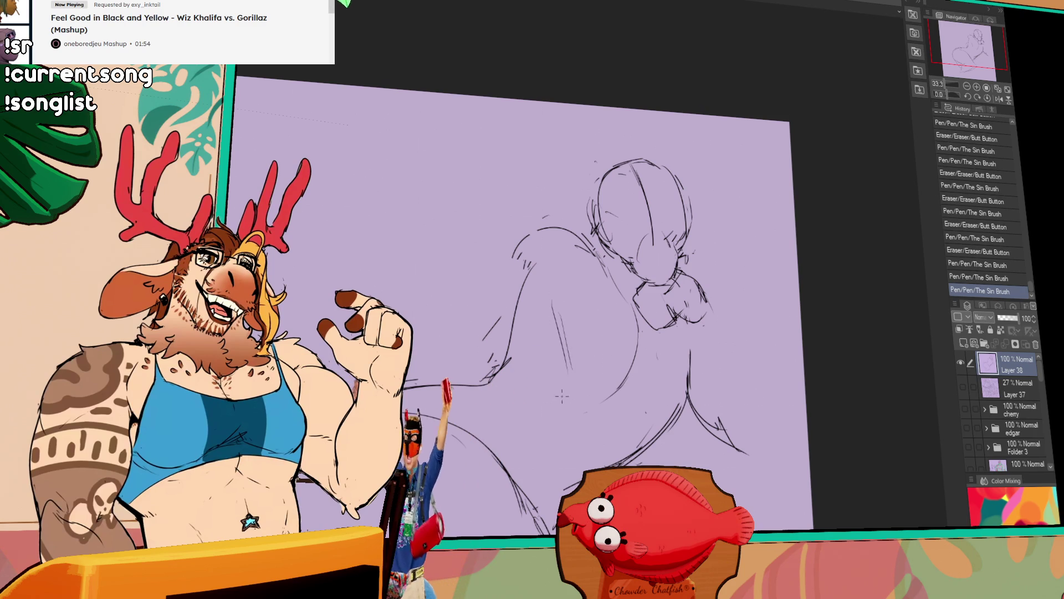
left_click_drag(556, 305, 570, 378)
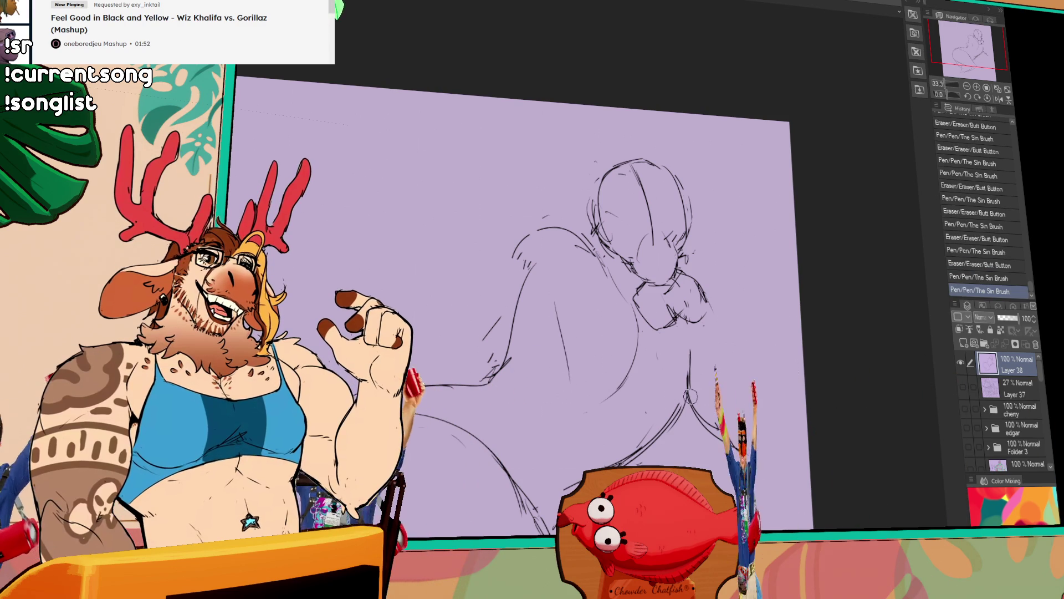
key("ctrl+z")
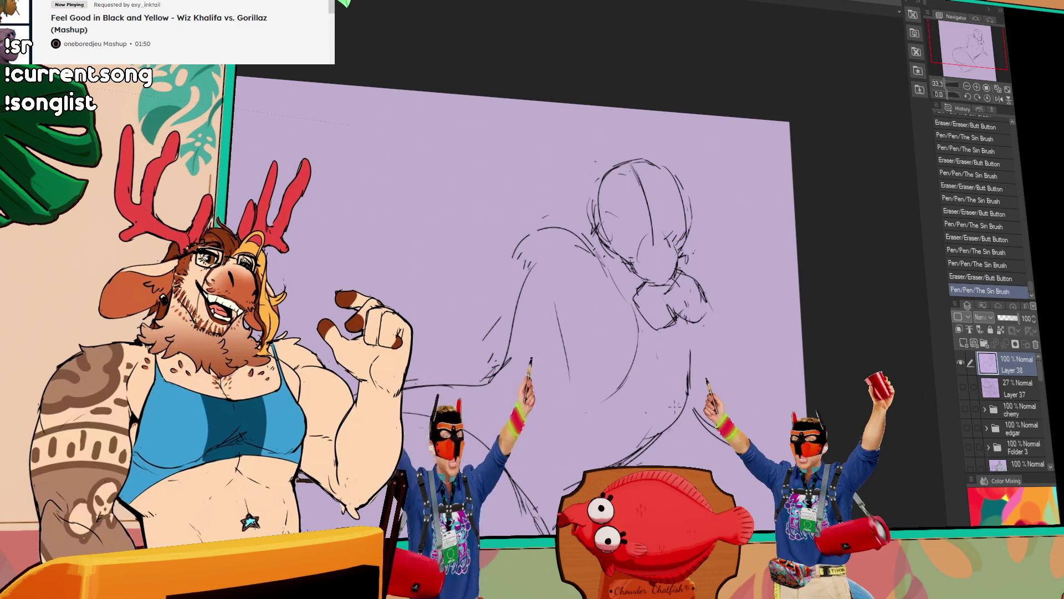
key("ctrl+y")
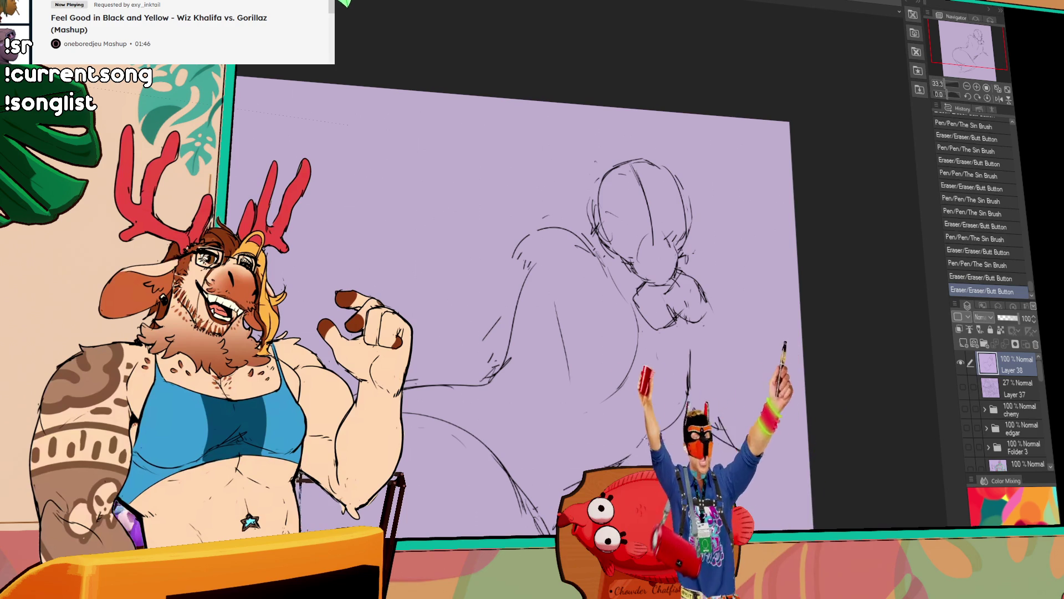
left_click_drag(694, 407, 746, 452)
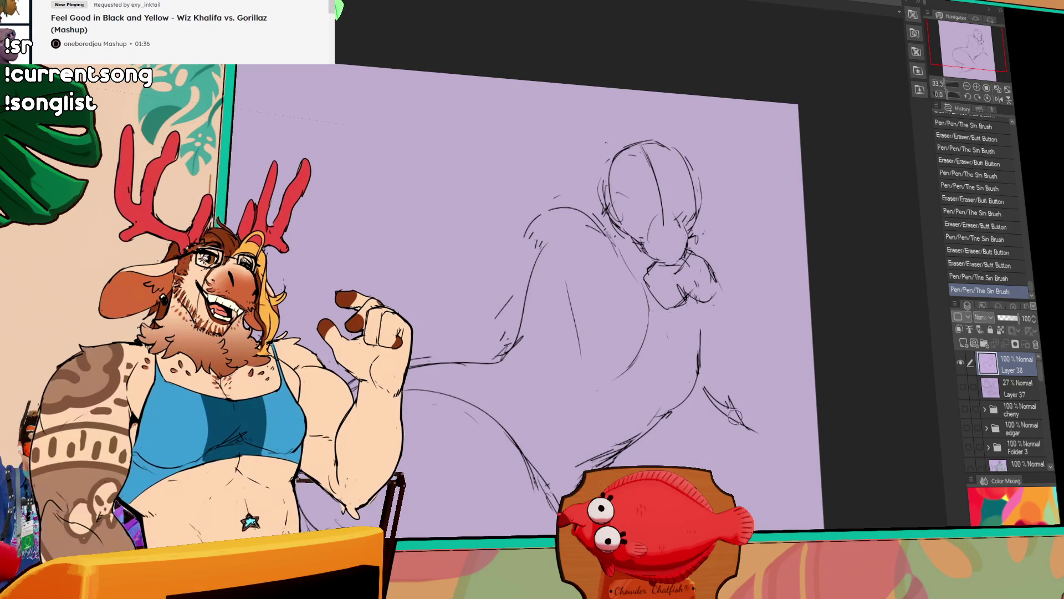
- Erase stray head lines, draw a fuller right-side body curve and add a lower-left curve
mouse_move(682, 225)
left_mouse_down()
mouse_move(583, 291)
mouse_move(580, 337)
left_mouse_up()
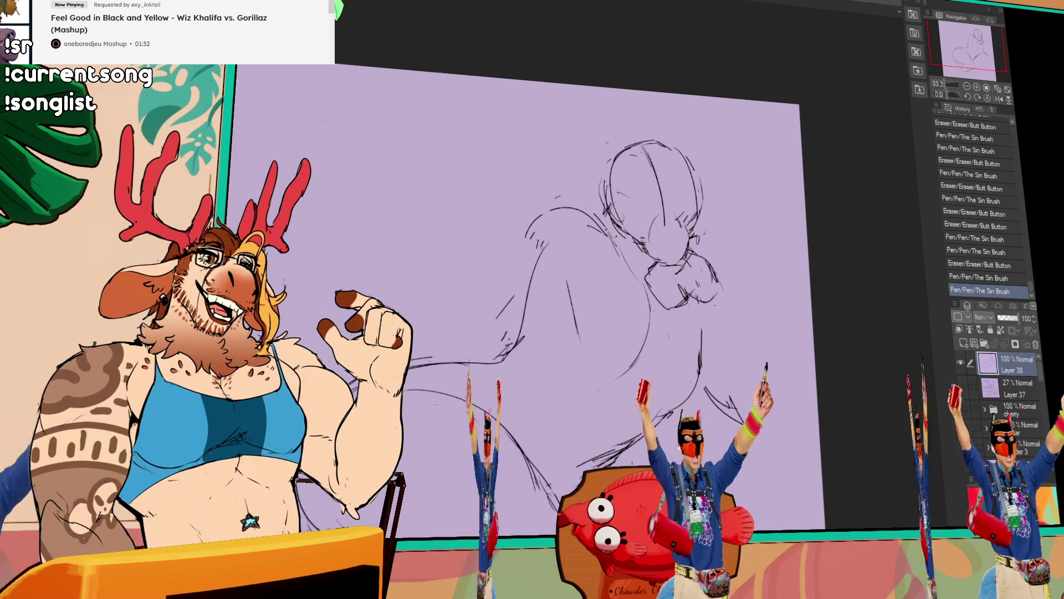
mouse_move(541, 238)
left_mouse_down()
mouse_move(529, 252)
mouse_move(570, 223)
left_mouse_up()
key("ctrl+y")
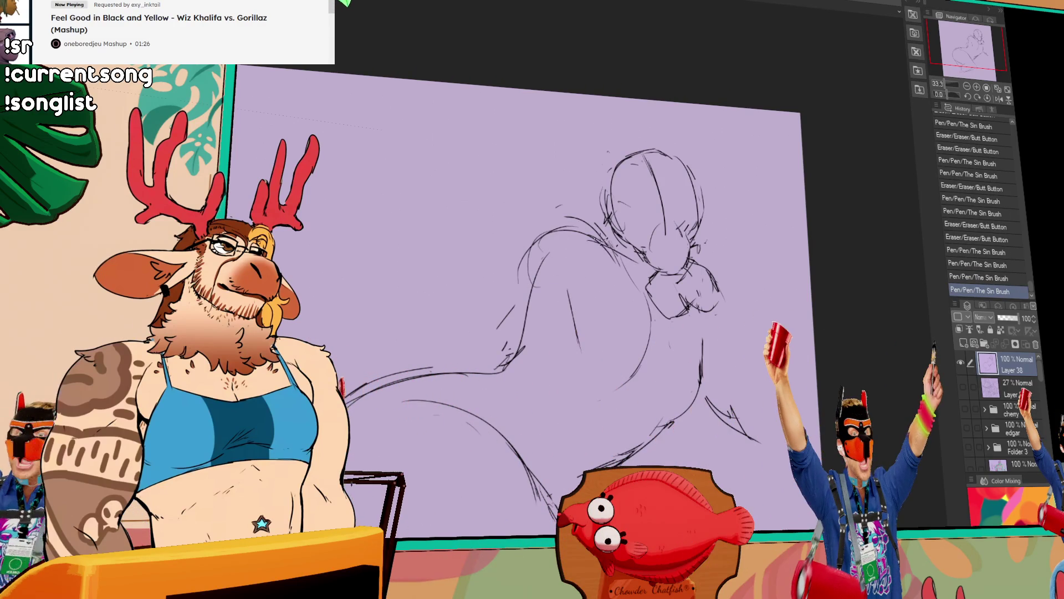
left_click_drag(709, 265, 759, 416)
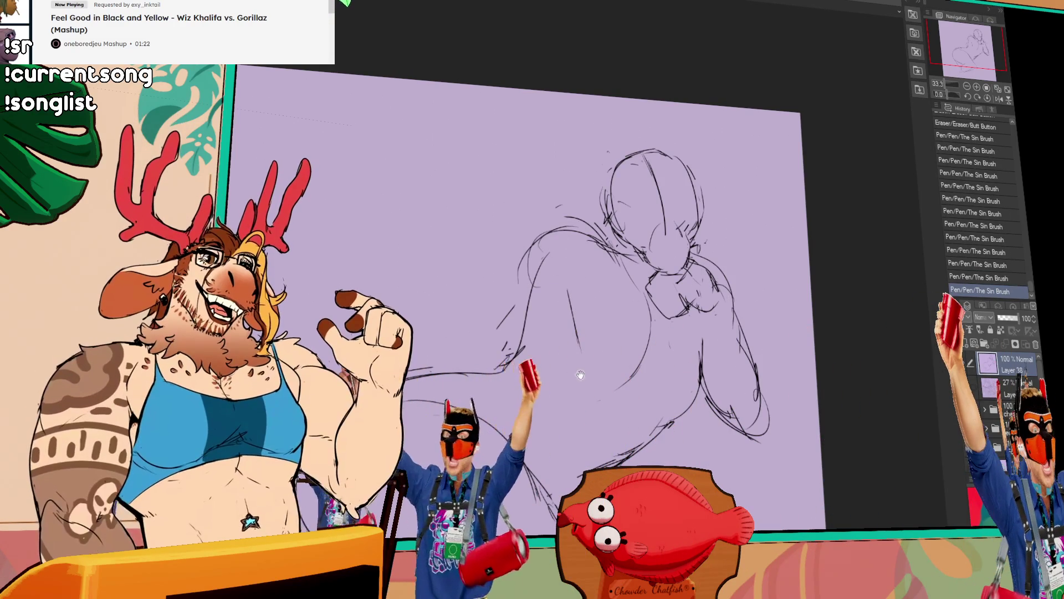
left_click_drag(582, 435, 595, 364)
left_click_drag(454, 279, 332, 349)
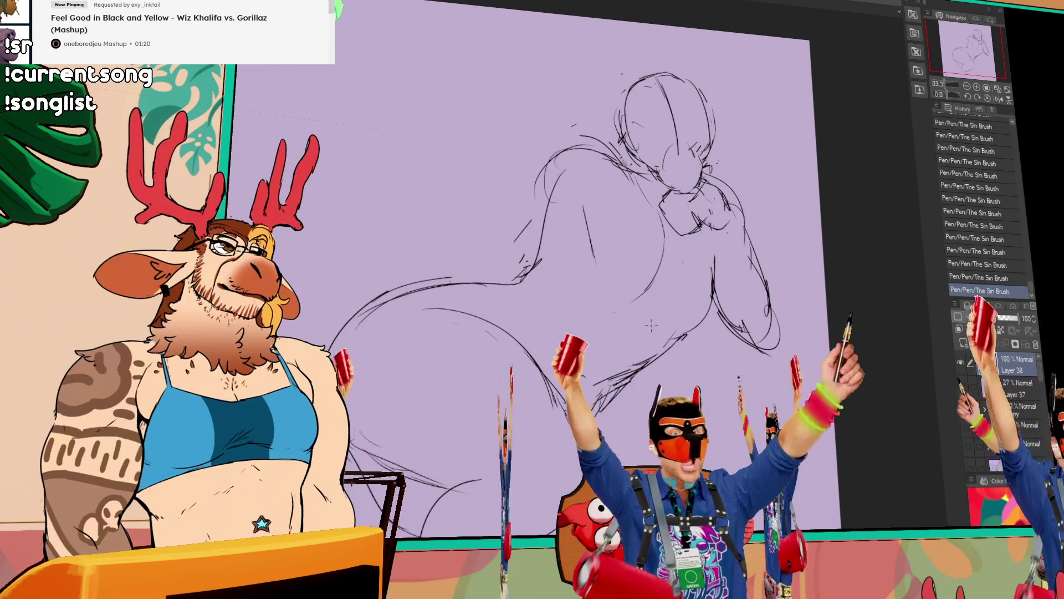
- Rework the lower-right body and belly strokes, erasing part of the long left curve
left_click_drag(599, 416, 690, 337)
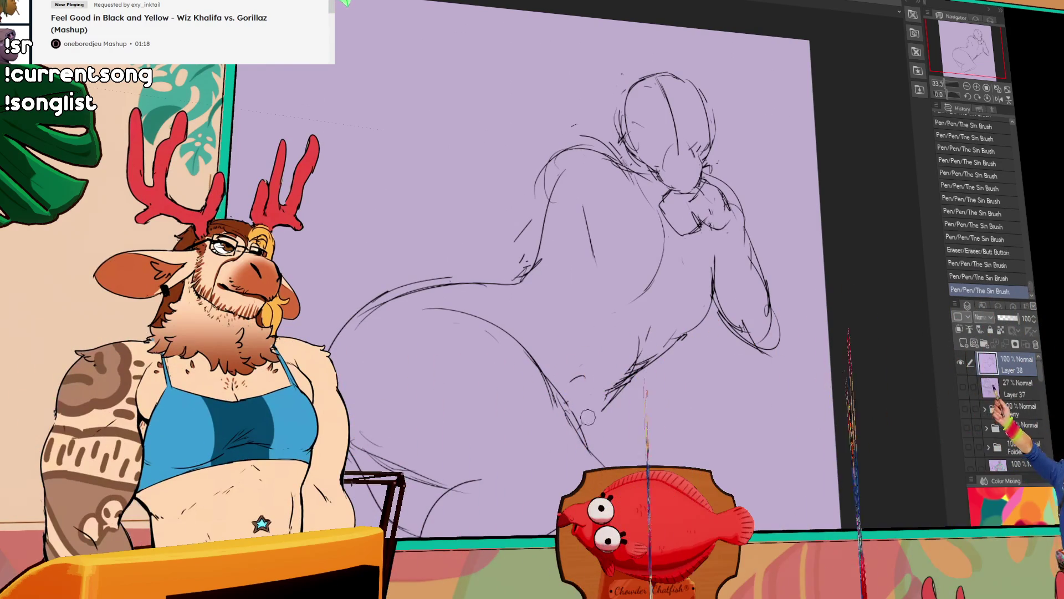
mouse_move(583, 398)
left_mouse_down()
mouse_move(573, 382)
mouse_move(591, 424)
left_mouse_up()
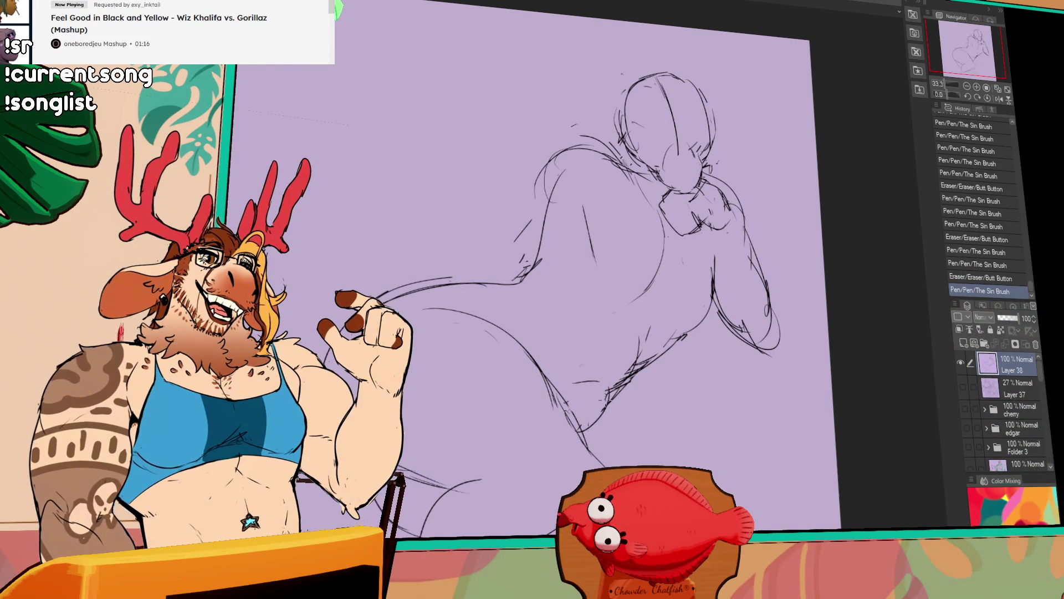
left_click_drag(566, 377, 586, 378)
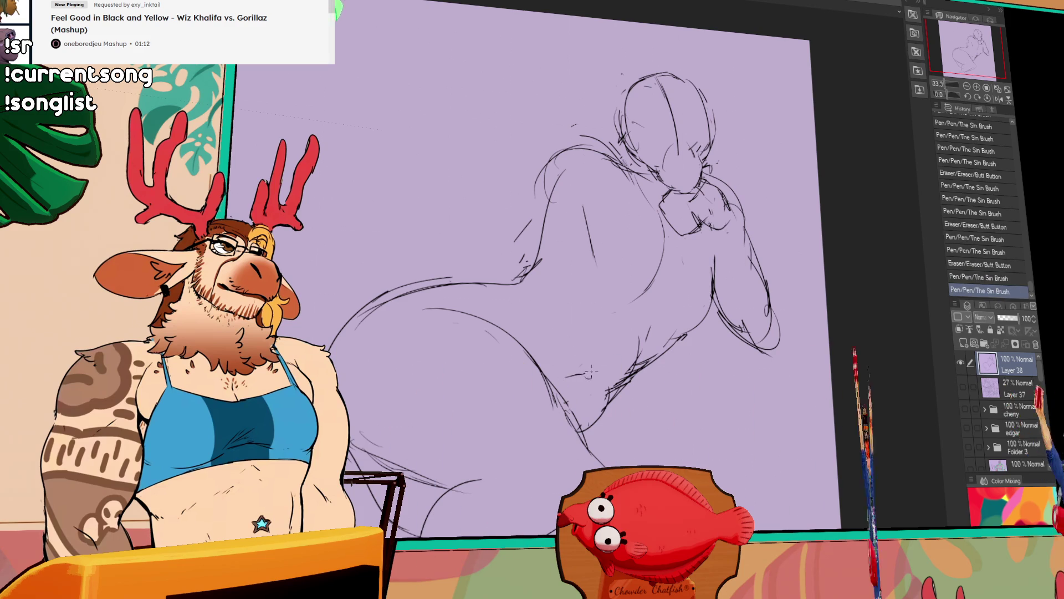
left_click_drag(564, 376, 586, 377)
left_click_drag(388, 286, 467, 283)
left_click_drag(566, 376, 589, 374)
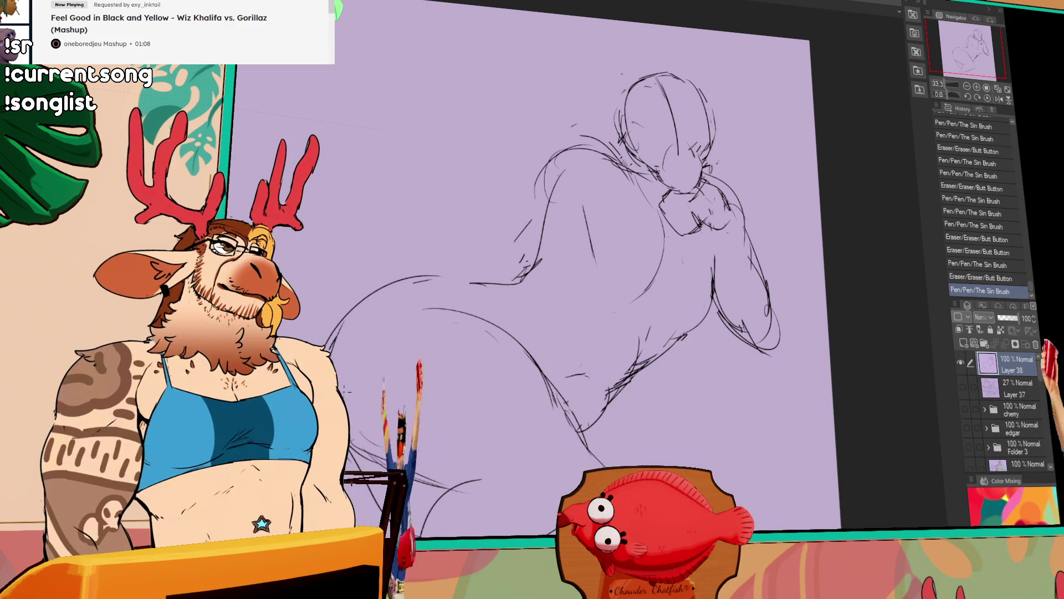
- Redraw the lower hip and leg curves, shift the sketch up-left and add a long torso line
mouse_move(343, 309)
left_mouse_down()
mouse_move(468, 281)
mouse_move(418, 293)
mouse_move(437, 307)
mouse_move(508, 293)
left_mouse_up()
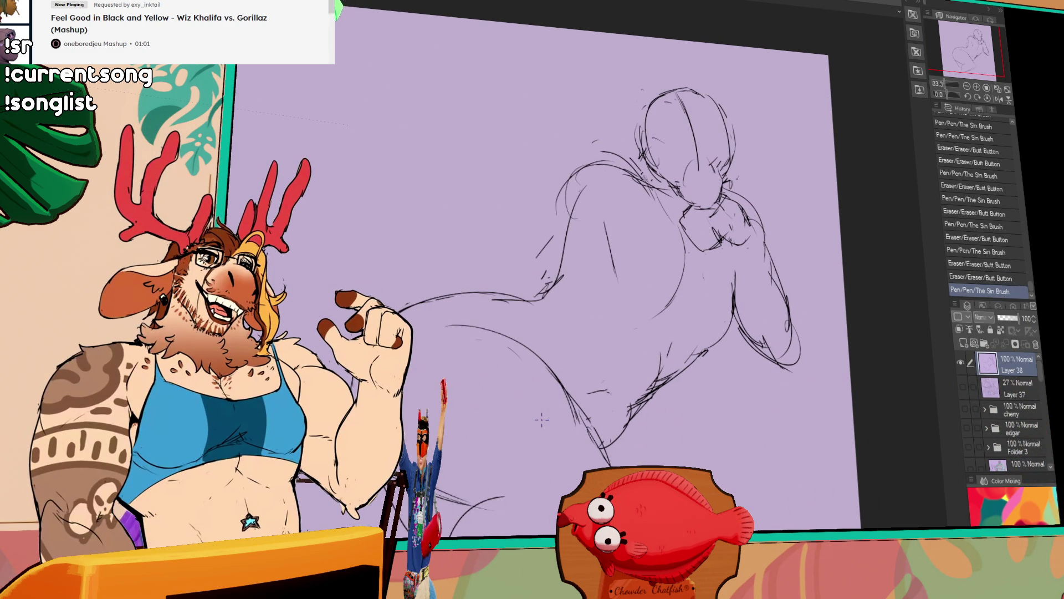
left_click_drag(541, 419, 466, 324)
left_click_drag(403, 307, 354, 375)
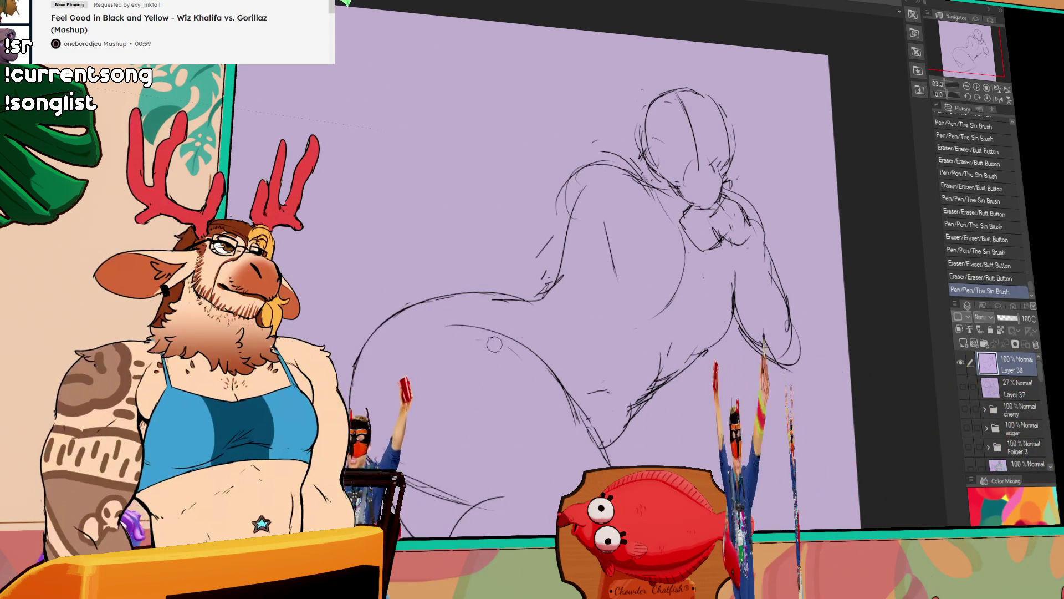
left_click_drag(481, 379, 574, 391)
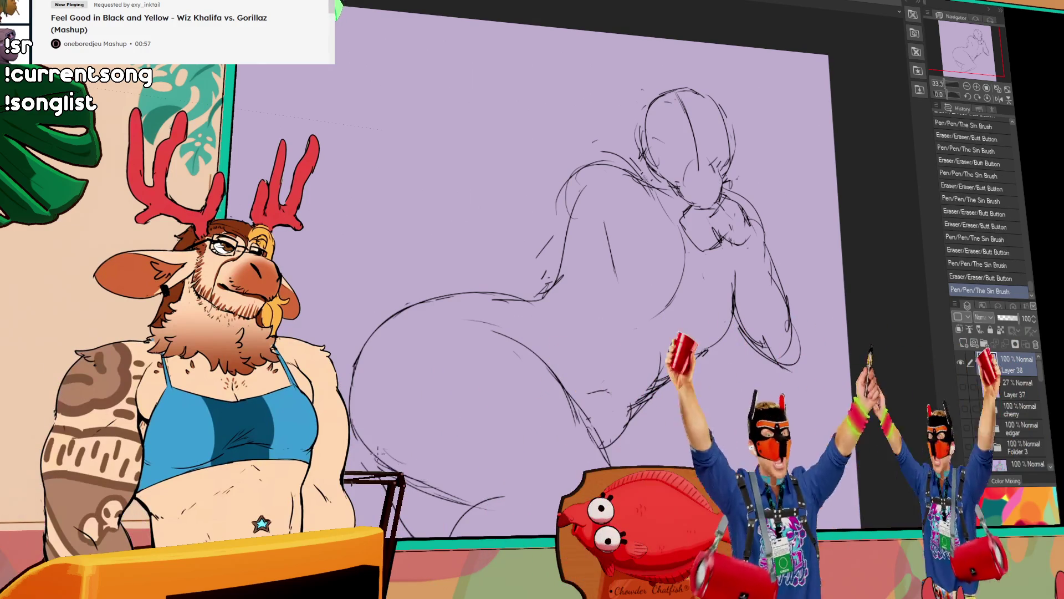
left_click_drag(739, 313, 700, 275)
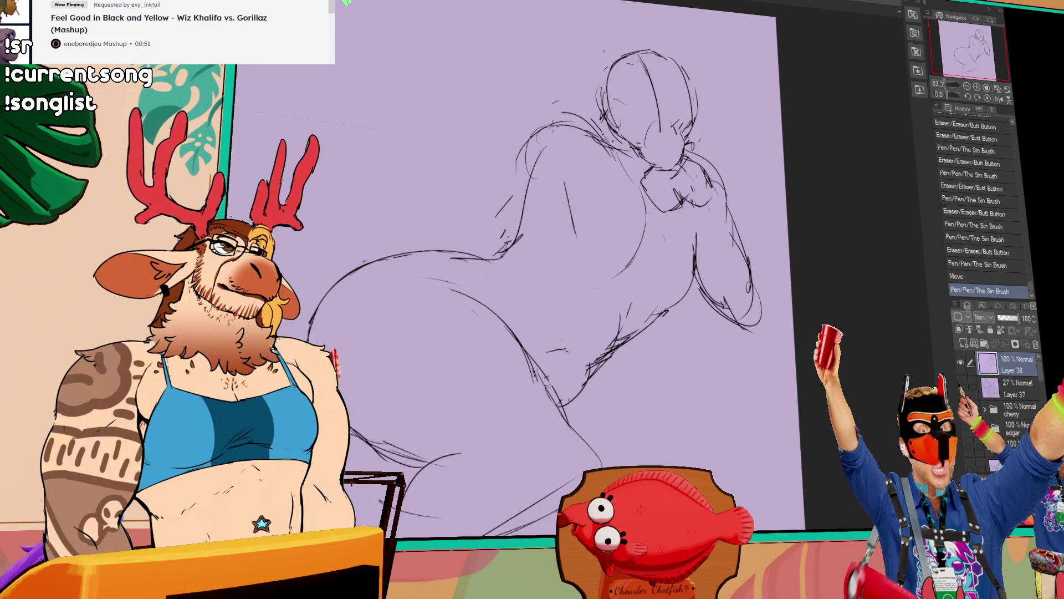
mouse_move(574, 170)
left_mouse_down()
mouse_move(582, 275)
mouse_move(654, 443)
mouse_move(697, 435)
left_mouse_up()
- Undo the stray long torso strokes with Ctrl+Z
key("ctrl+z")
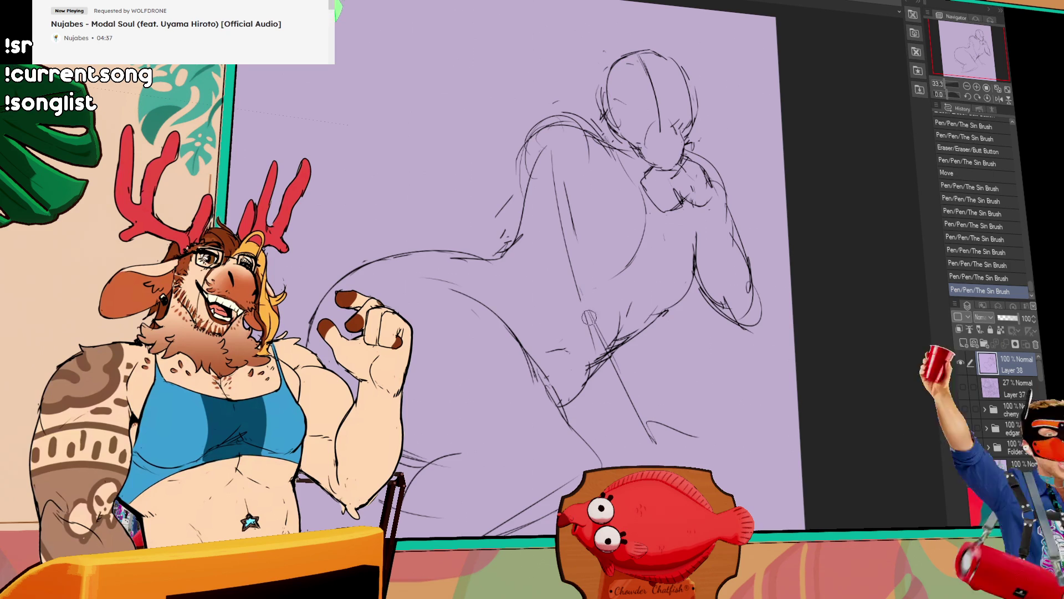
key("ctrl+z")
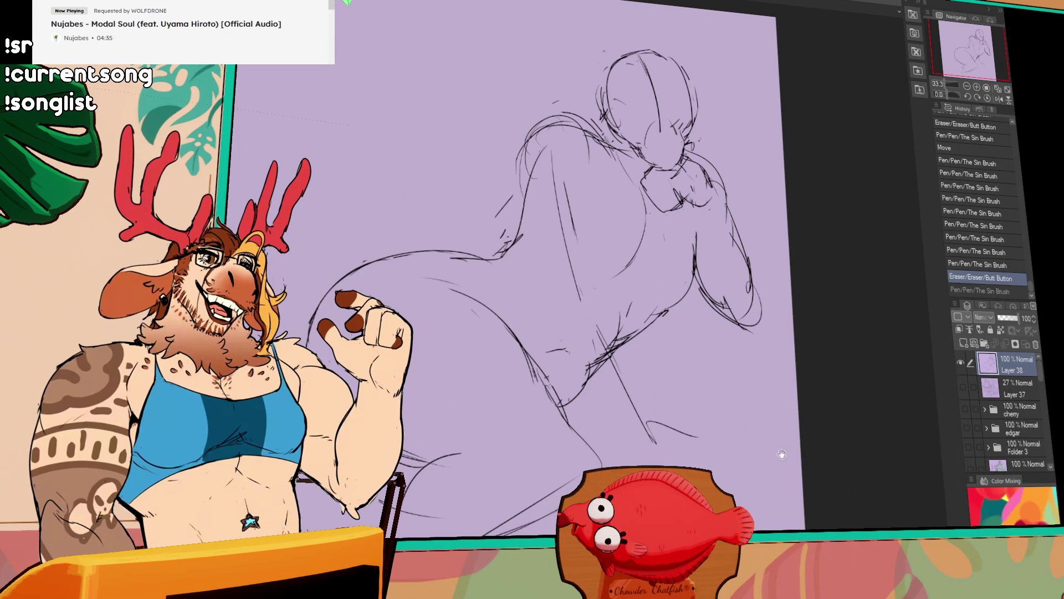
- Redraw the hip and leg lines, erase stray torso marks and sketch new central torso lines
left_click_drag(309, 328, 499, 250)
left_click_drag(582, 286, 657, 432)
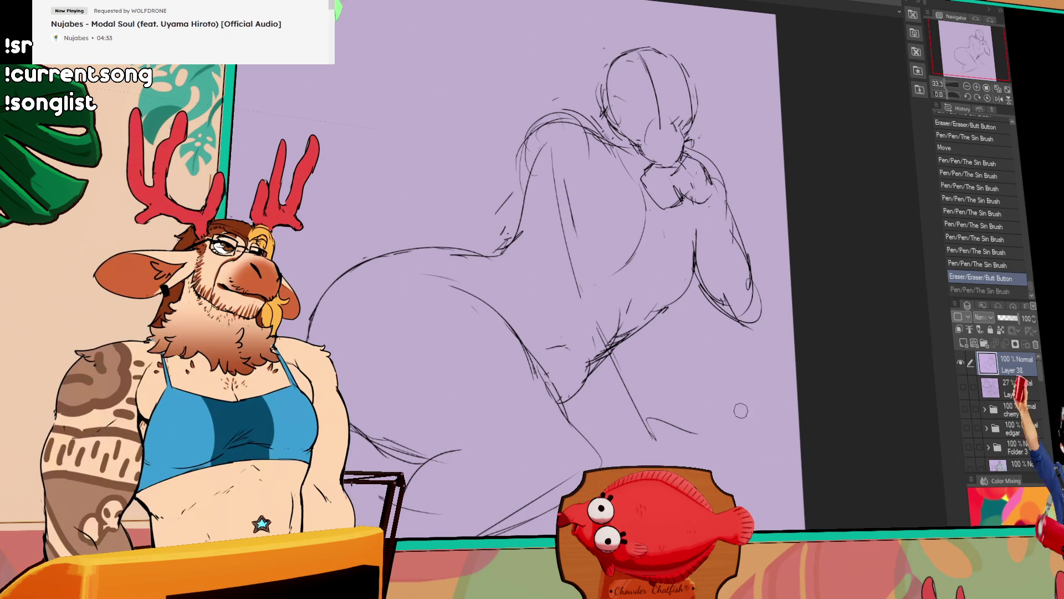
mouse_move(532, 150)
left_mouse_down()
mouse_move(524, 200)
mouse_move(528, 209)
mouse_move(533, 192)
mouse_move(536, 266)
left_mouse_up()
left_click_drag(574, 183, 582, 284)
left_click_drag(607, 166, 594, 275)
left_click_drag(603, 225, 586, 283)
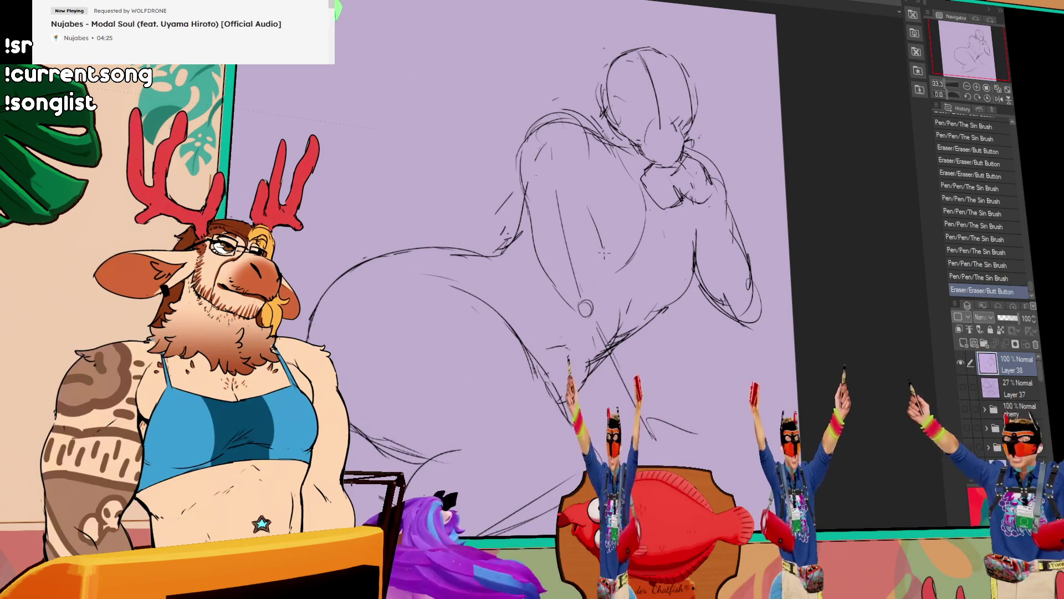
- Tighten the torso and lower-body lines, adding a small circle beside the figure and partly erasing it
left_click_drag(616, 324, 664, 377)
left_click_drag(599, 250, 600, 285)
mouse_move(645, 426)
left_mouse_down()
mouse_move(694, 442)
mouse_move(650, 449)
left_mouse_up()
left_click_drag(594, 371, 636, 391)
left_click_drag(603, 305, 559, 330)
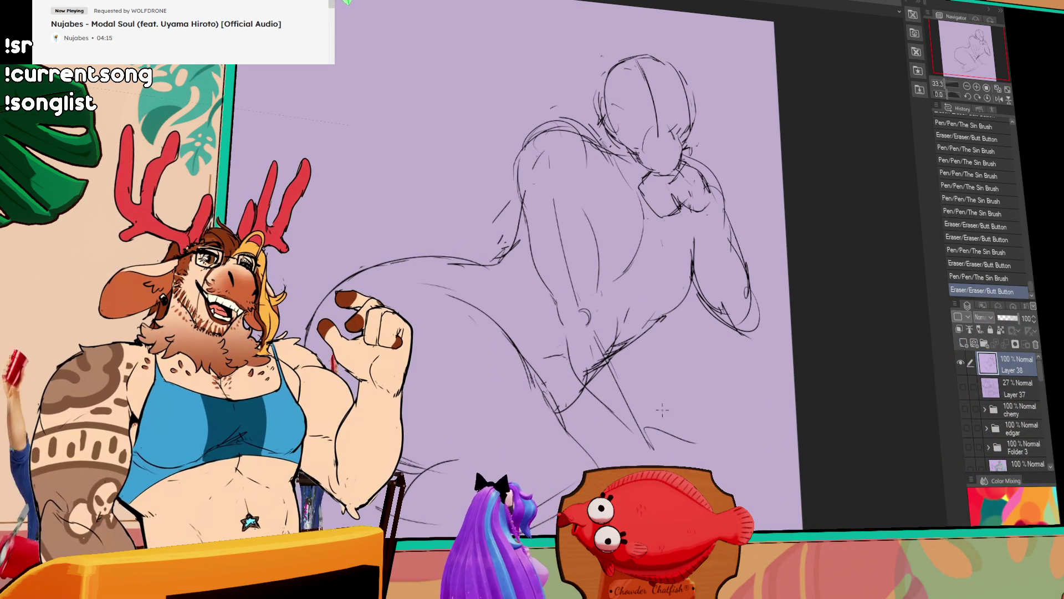
left_click_drag(650, 399, 654, 404)
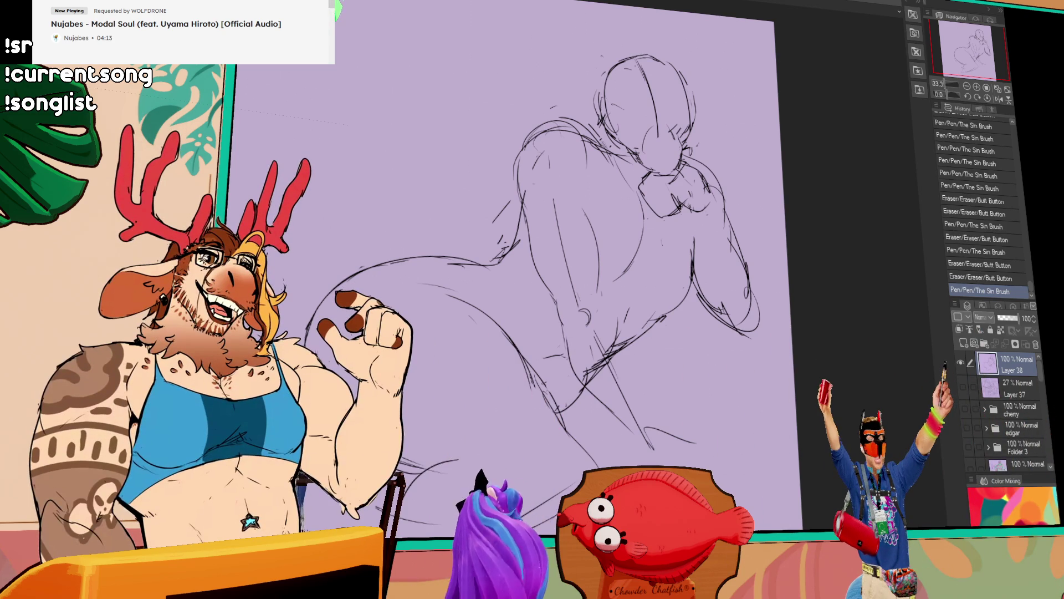
mouse_move(580, 320)
left_mouse_down()
mouse_move(574, 328)
mouse_move(585, 324)
left_mouse_up()
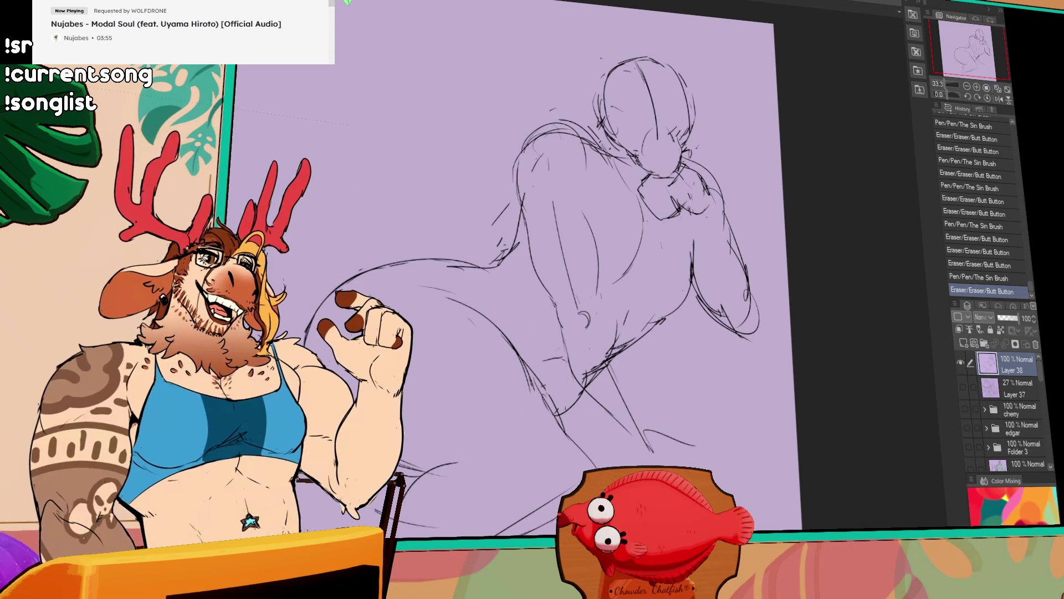
- Add several pen strokes refining the lower torso and hip lines of the figure
left_click_drag(620, 341, 639, 404)
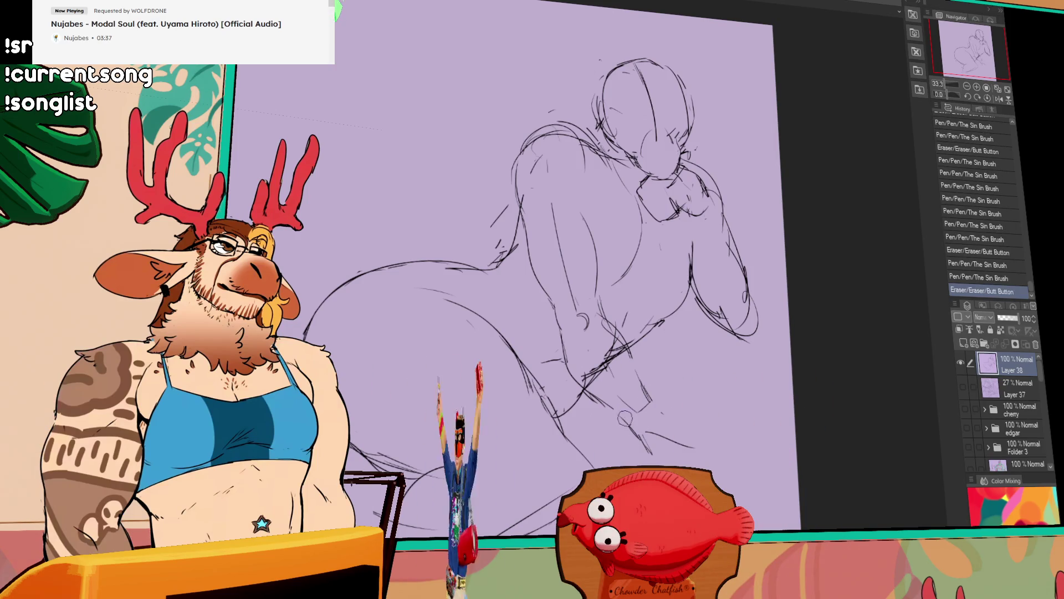
left_click_drag(637, 374, 650, 412)
left_click_drag(669, 449, 691, 446)
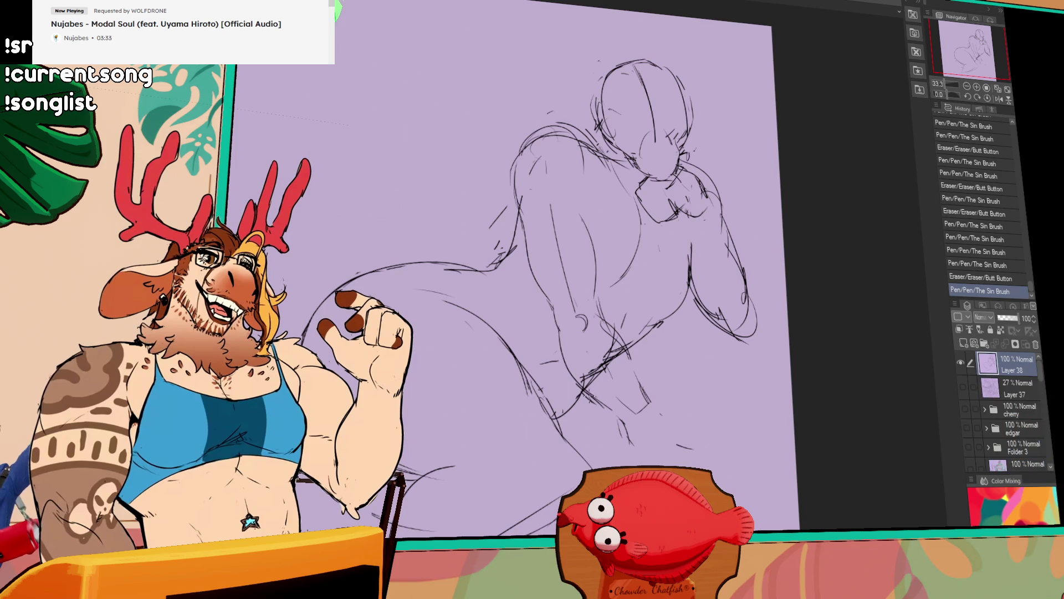
left_click_drag(631, 374, 634, 385)
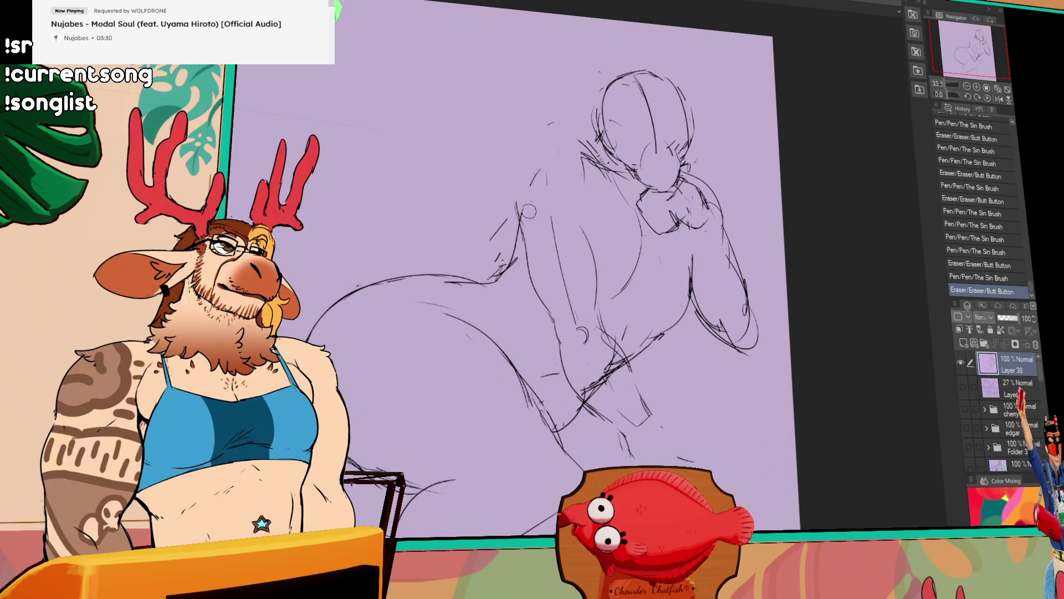
- Add strokes higher on the sketch and erase a stray line near the back
mouse_move(571, 165)
left_mouse_down()
mouse_move(530, 198)
mouse_move(518, 190)
left_mouse_up()
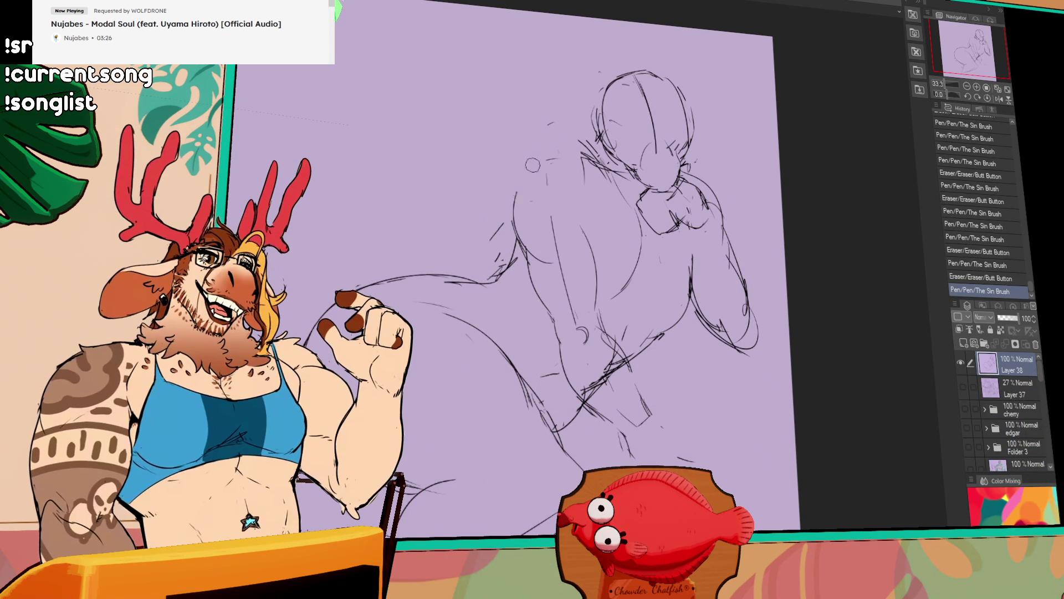
left_click_drag(661, 338, 689, 375)
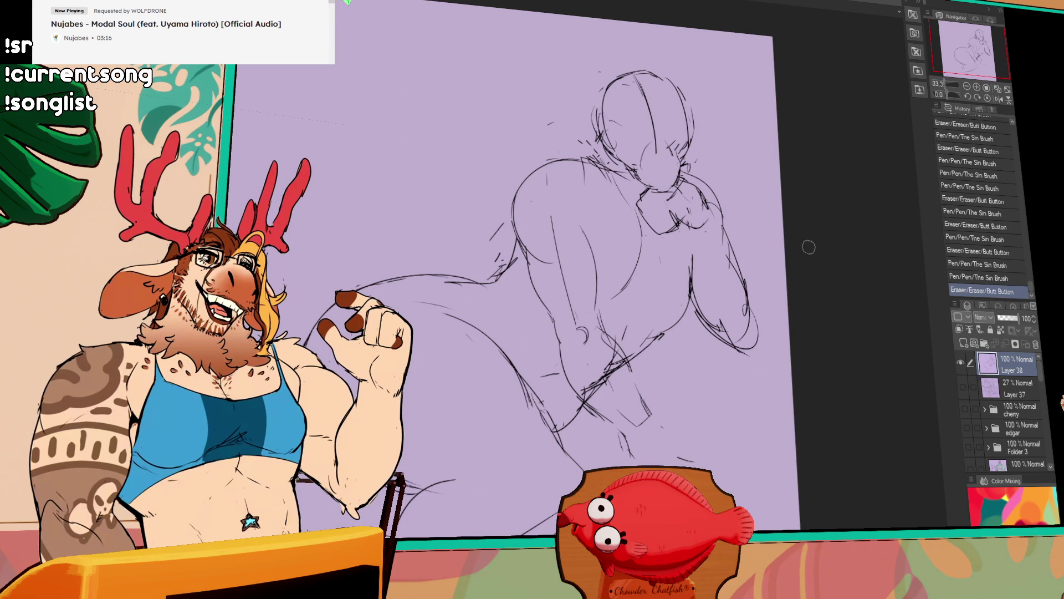
left_click_drag(856, 324, 837, 308)
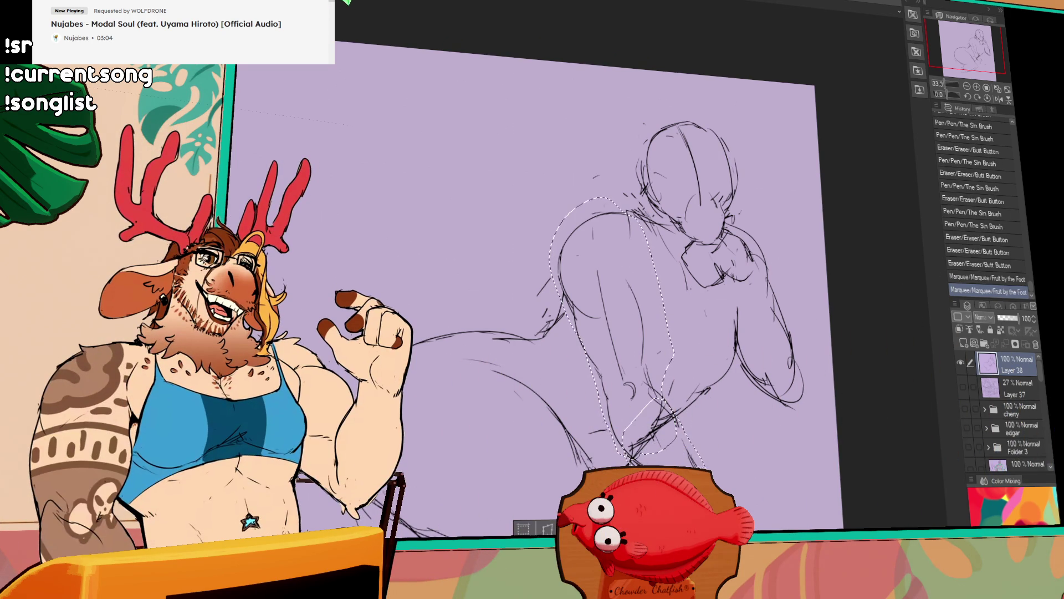
- Shift the selected back section slightly left, rotate the view, and clear the selection
left_click_drag(615, 334, 612, 334)
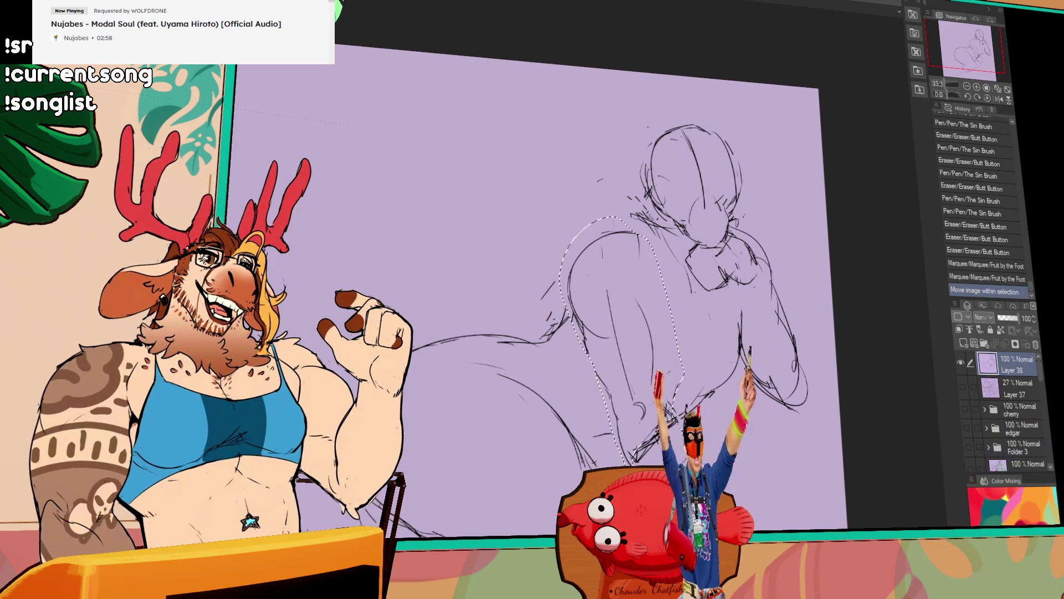
left_click_drag(743, 407, 818, 358)
key("ctrl+d")
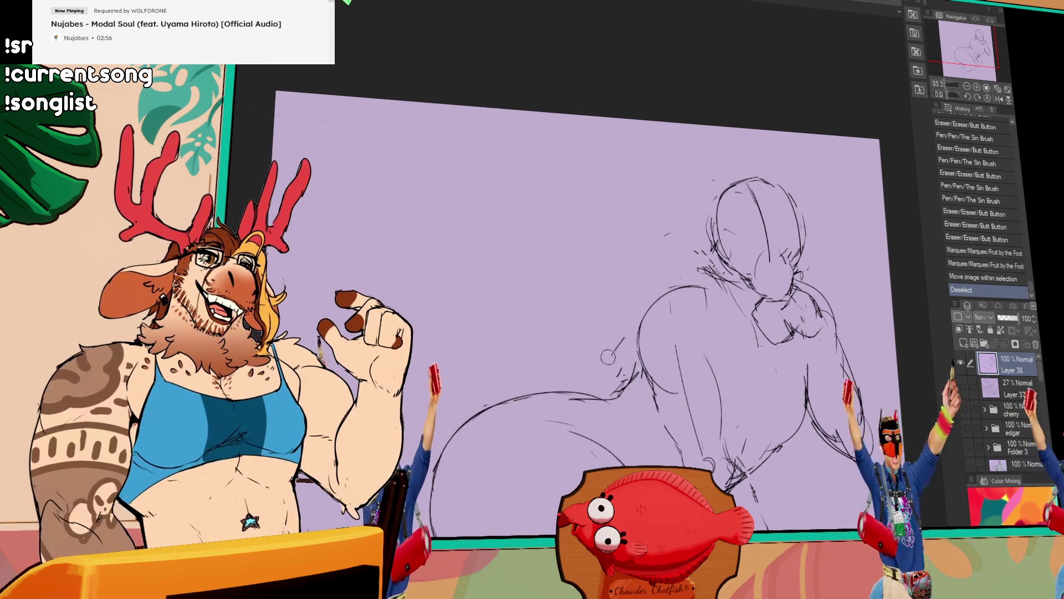
- Erase lines around the top of the figure, undoing a stray pass
left_click_drag(765, 249, 798, 308)
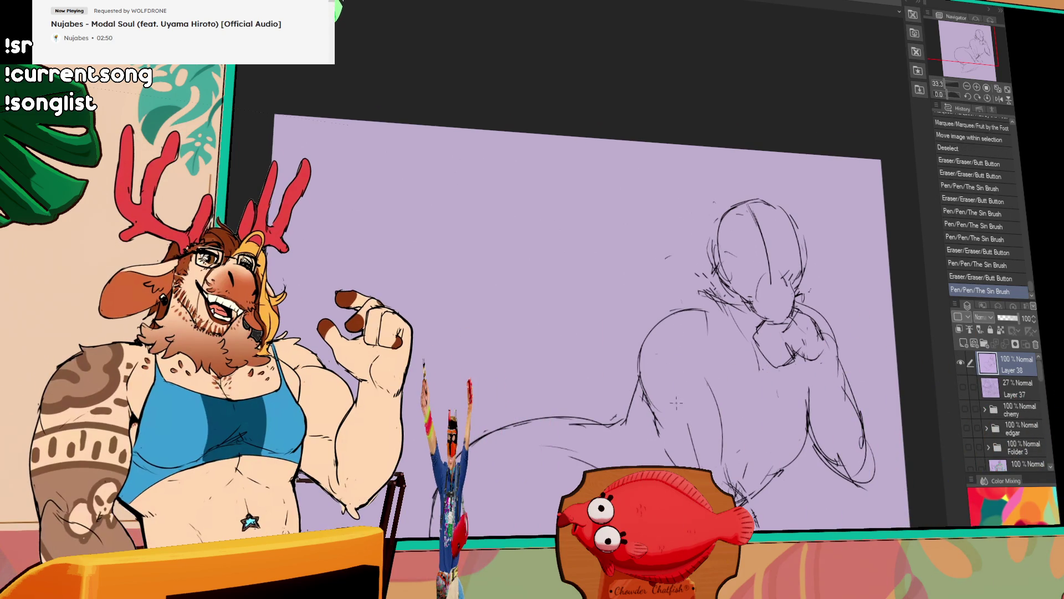
mouse_move(704, 393)
left_mouse_down()
mouse_move(691, 311)
mouse_move(716, 307)
left_mouse_up()
key("ctrl+z")
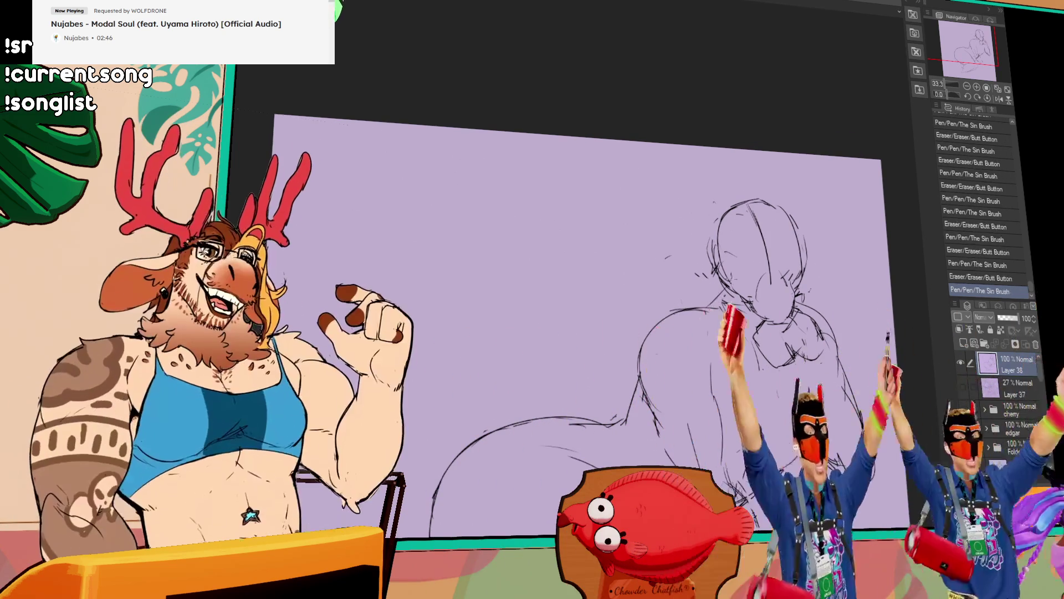
- Redraw the head and shoulder lines more cleanly, undoing one stroke
left_click_drag(712, 241, 769, 303)
mouse_move(753, 279)
left_mouse_down()
mouse_move(774, 308)
mouse_move(731, 334)
mouse_move(705, 311)
left_mouse_up()
key("ctrl+z")
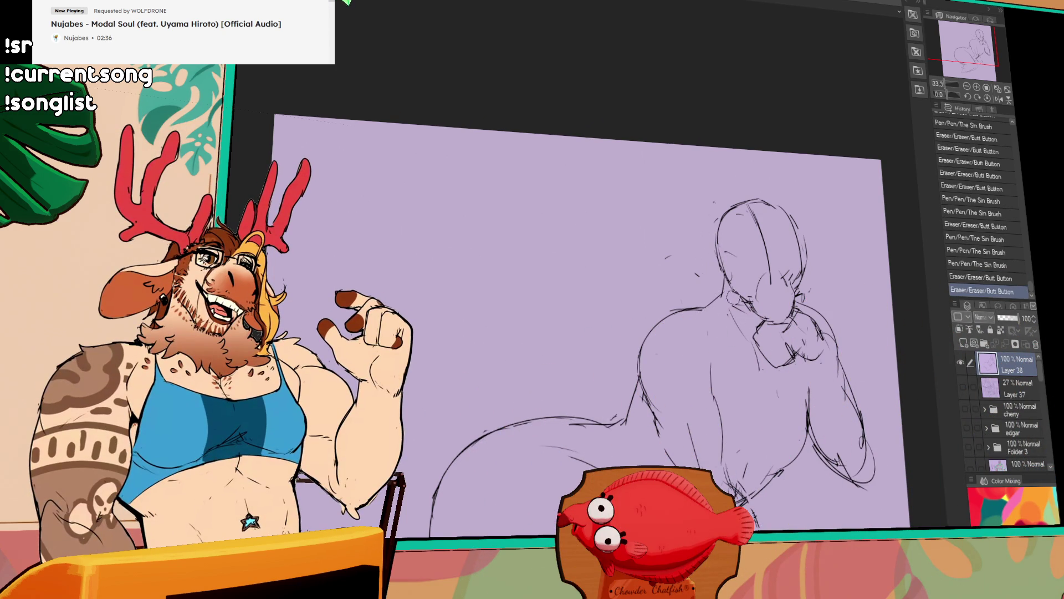
mouse_move(794, 309)
left_mouse_down()
mouse_move(843, 297)
mouse_move(862, 308)
mouse_move(811, 293)
mouse_move(772, 326)
mouse_move(836, 297)
left_mouse_up()
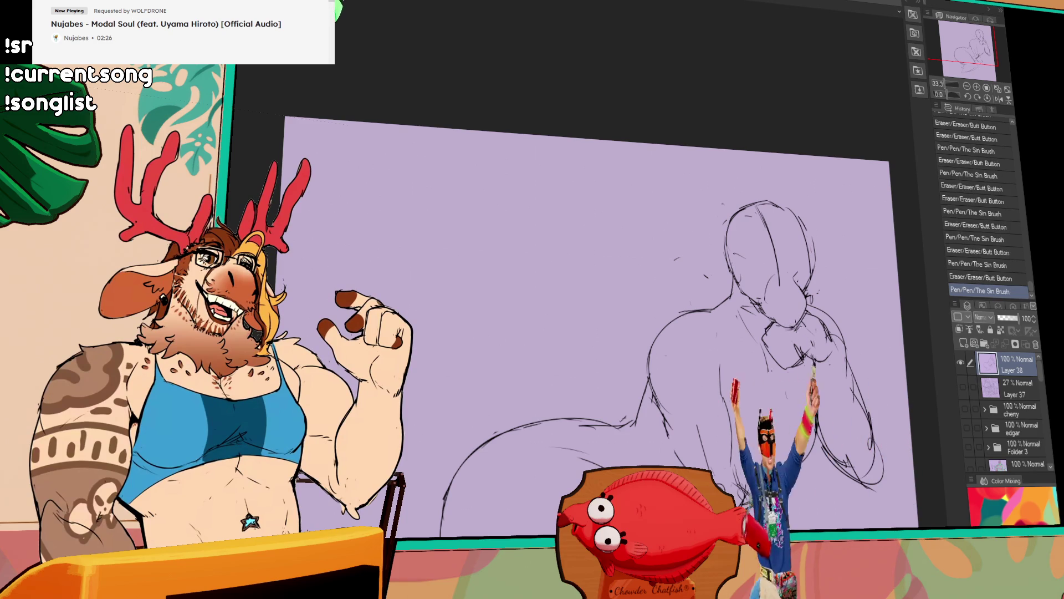
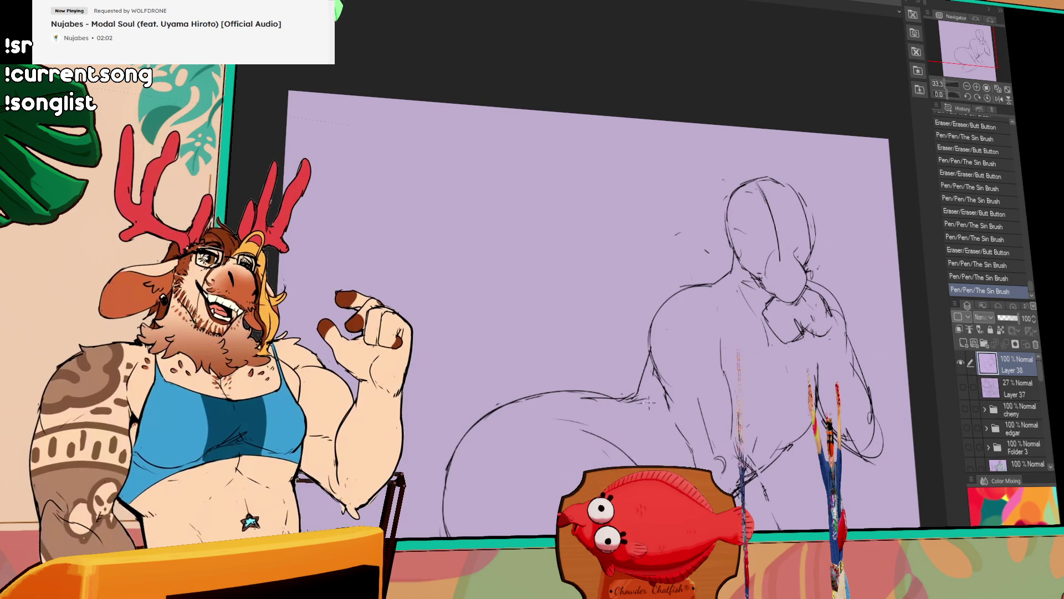
- Refine the torso with extra pencil strokes, erasing part of the figure's lines and redoing one stroke
mouse_move(645, 399)
left_mouse_down()
mouse_move(687, 406)
mouse_move(724, 374)
left_mouse_up()
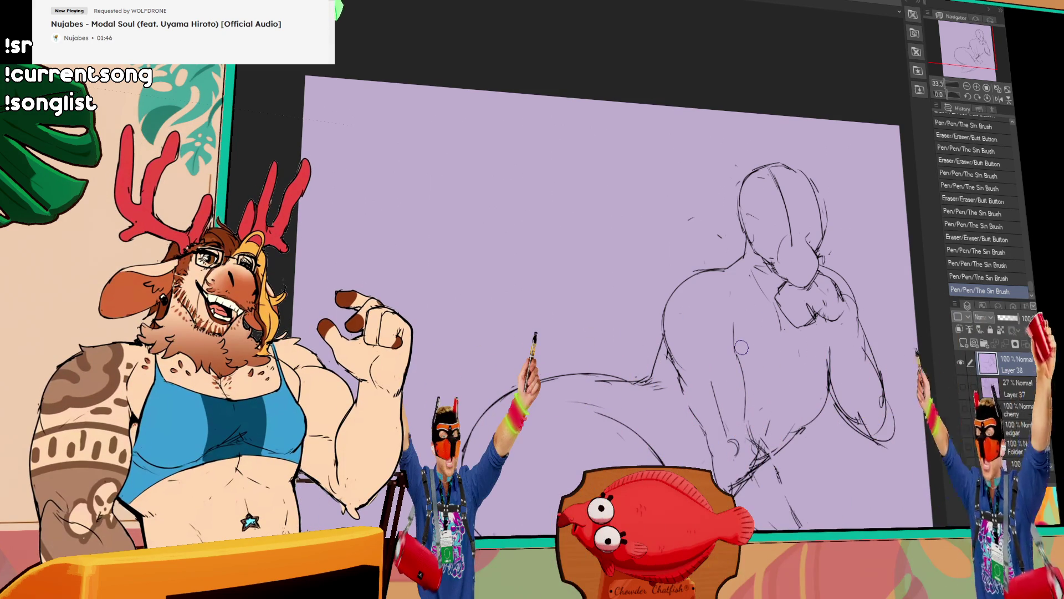
mouse_move(783, 474)
left_mouse_down()
mouse_move(771, 442)
mouse_move(735, 477)
left_mouse_up()
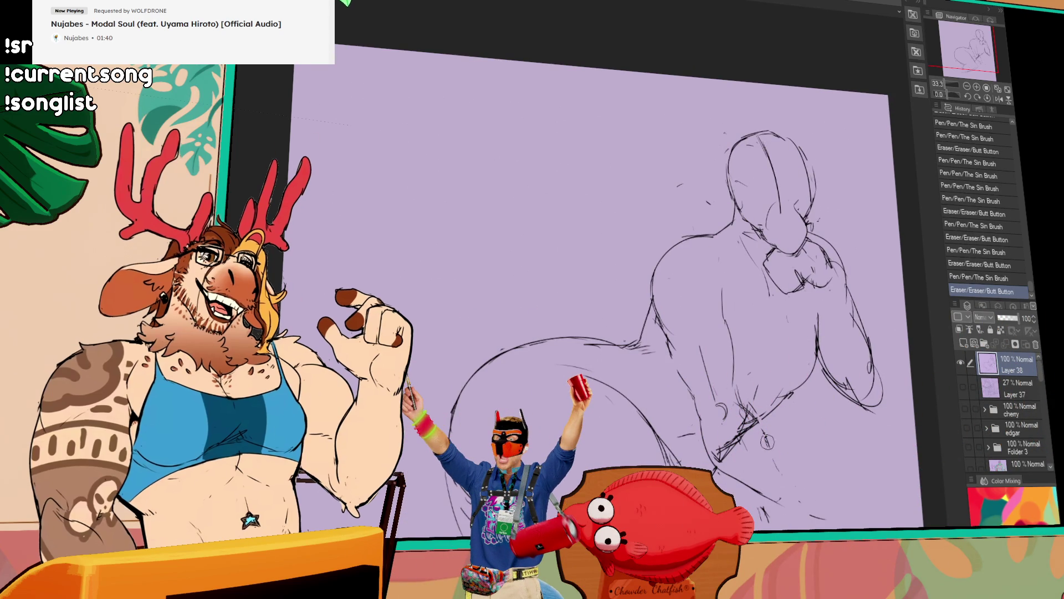
left_click_drag(774, 474, 755, 423)
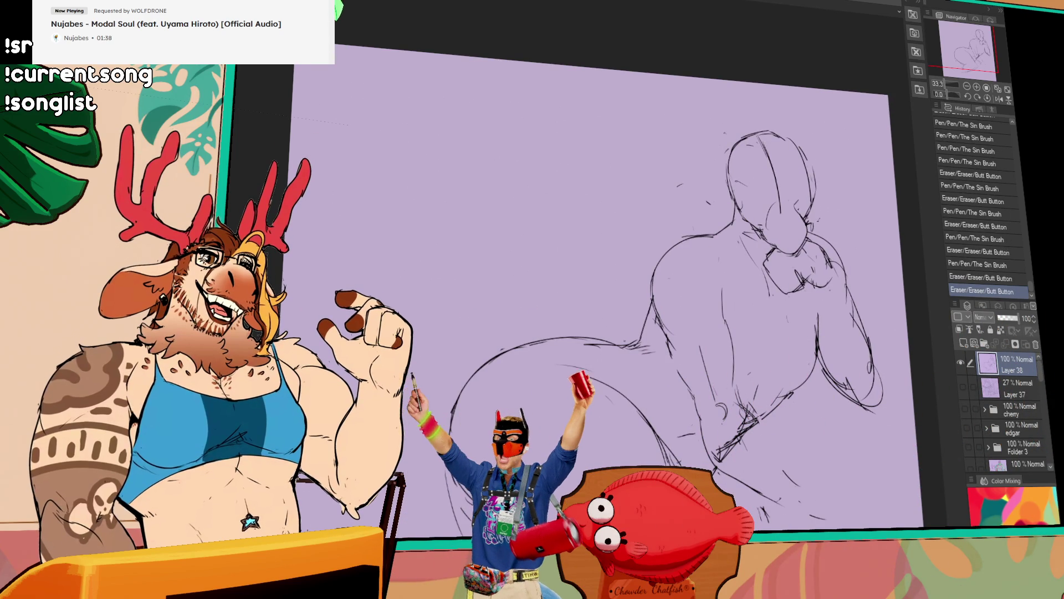
left_click_drag(453, 416, 507, 532)
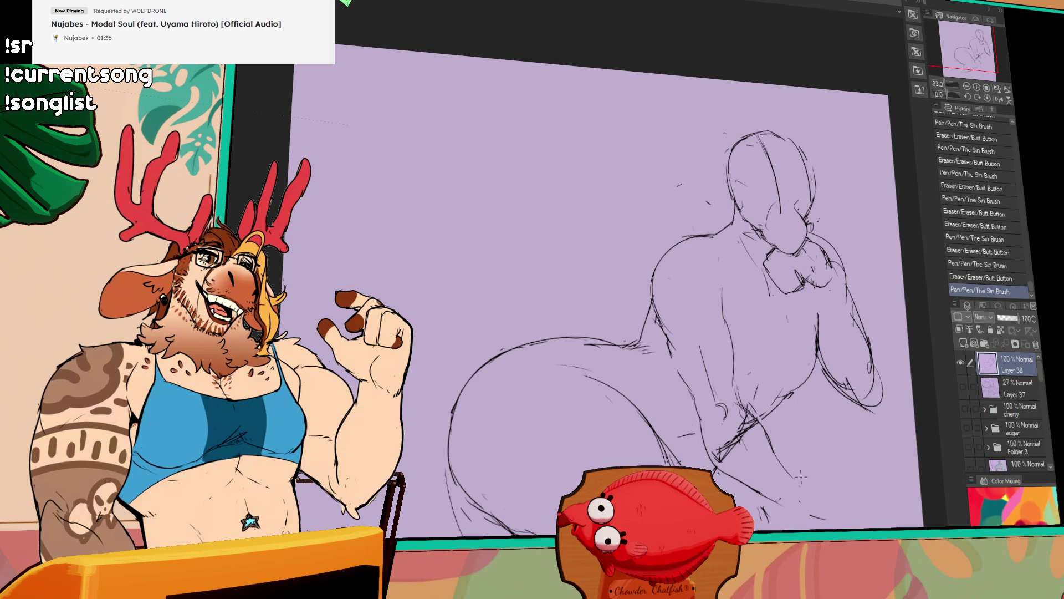
left_click_drag(683, 385, 663, 350)
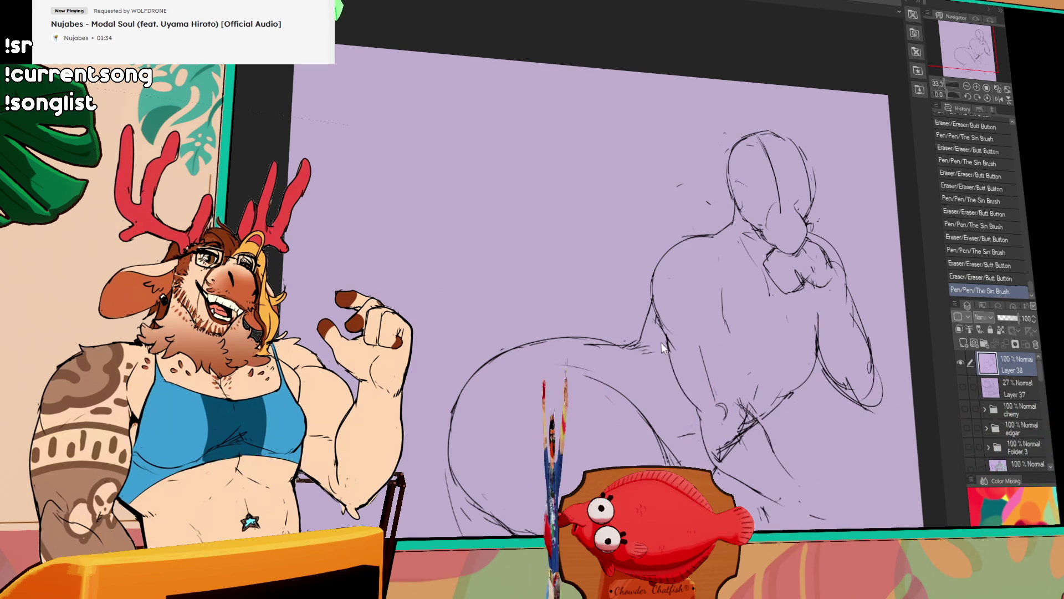
key("ctrl+y")
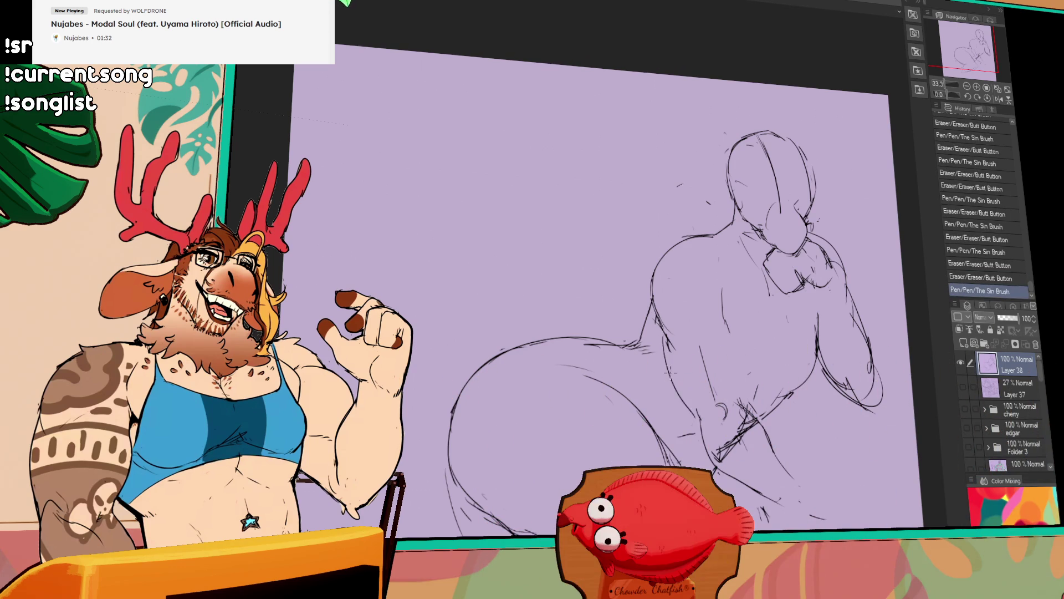
- Erase lines near the figure's lower right, add haunch and tail strokes, then undo the final stroke
left_click_drag(724, 323, 736, 384)
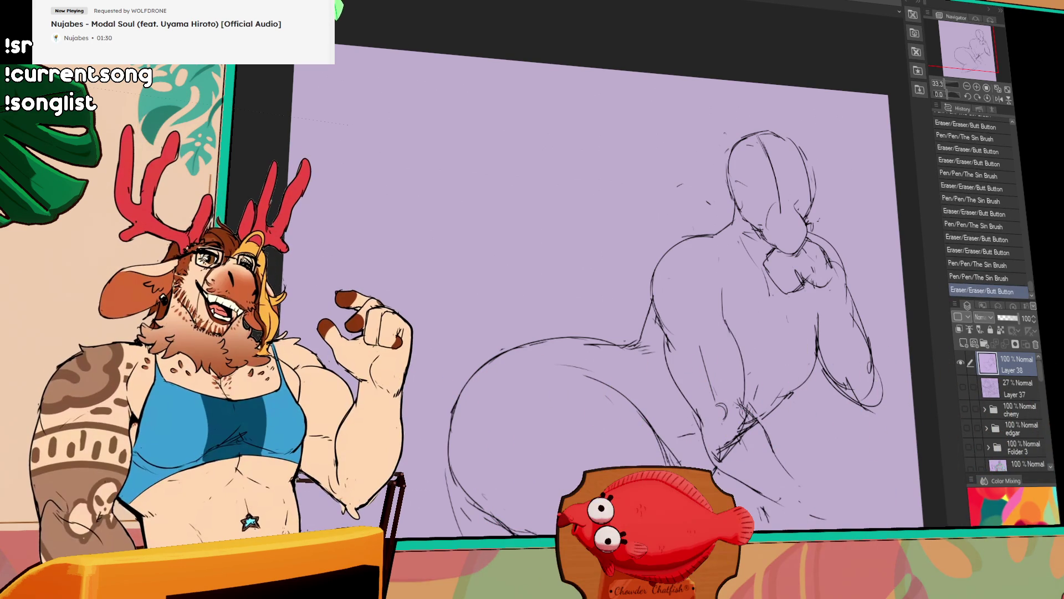
left_click_drag(706, 341, 705, 381)
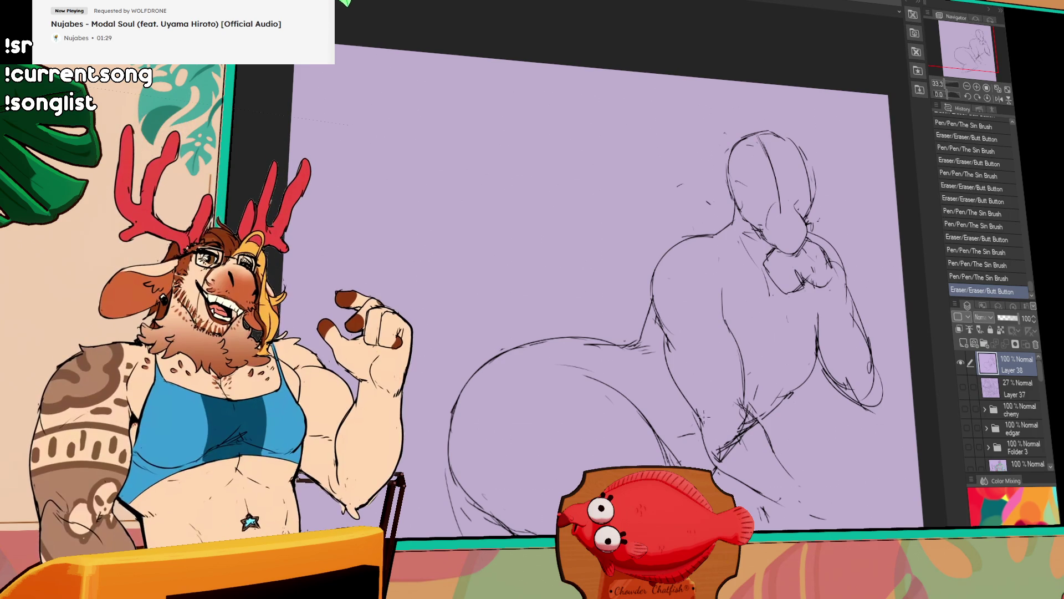
mouse_move(790, 327)
left_mouse_down()
mouse_move(804, 327)
mouse_move(792, 330)
left_mouse_up()
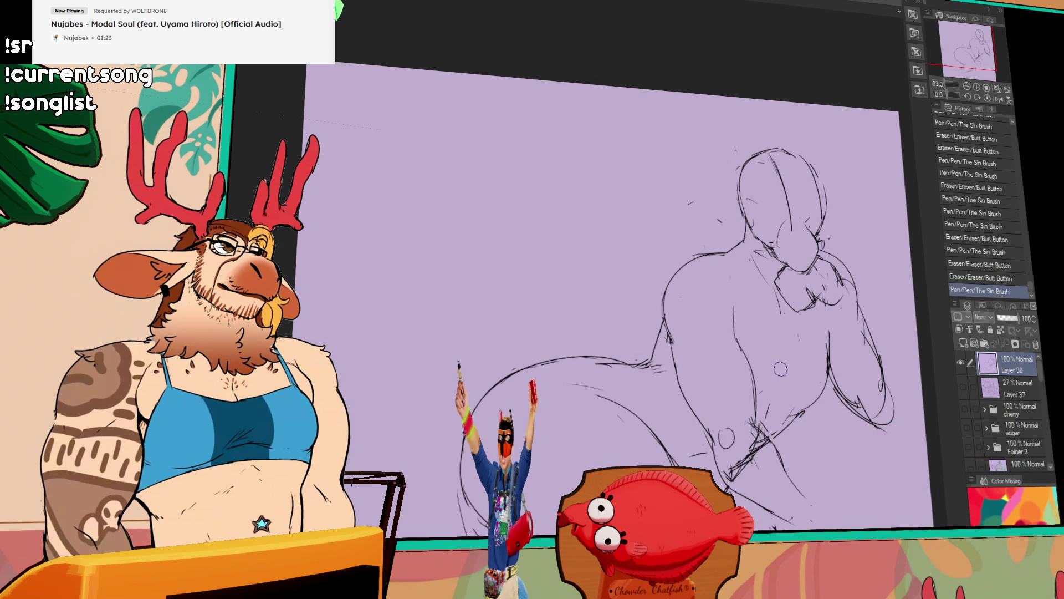
left_click_drag(655, 364, 665, 333)
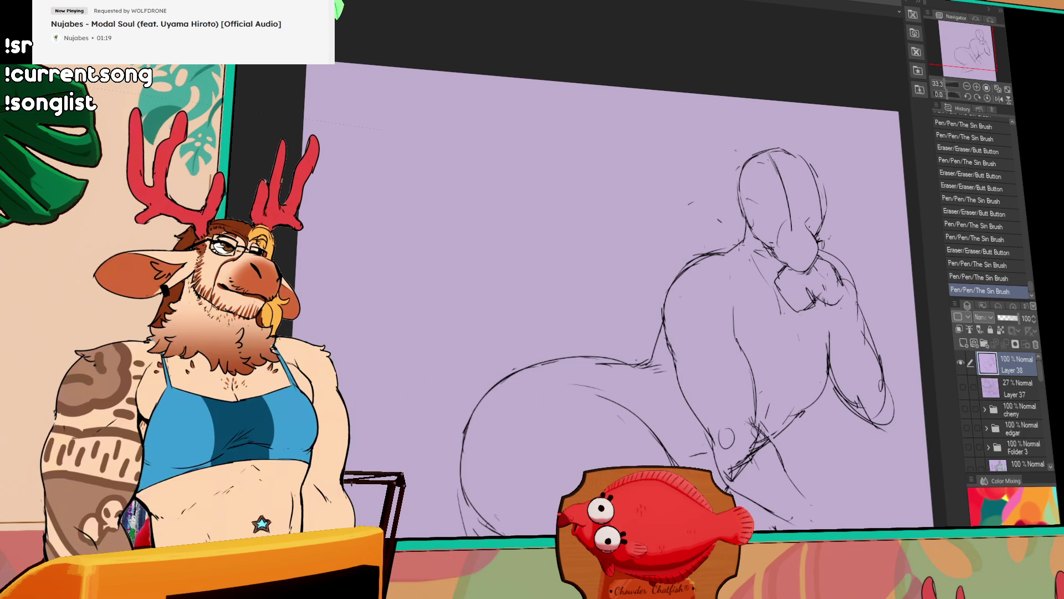
mouse_move(808, 325)
left_mouse_down()
mouse_move(807, 305)
mouse_move(837, 307)
mouse_move(846, 293)
left_mouse_up()
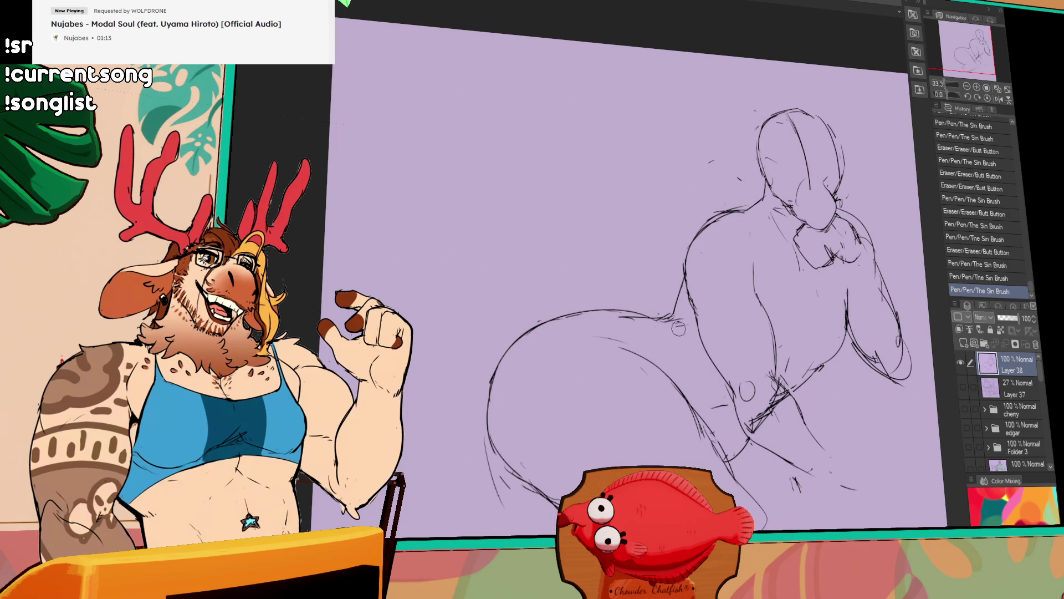
mouse_move(853, 420)
left_mouse_down()
mouse_move(842, 370)
mouse_move(814, 356)
left_mouse_up()
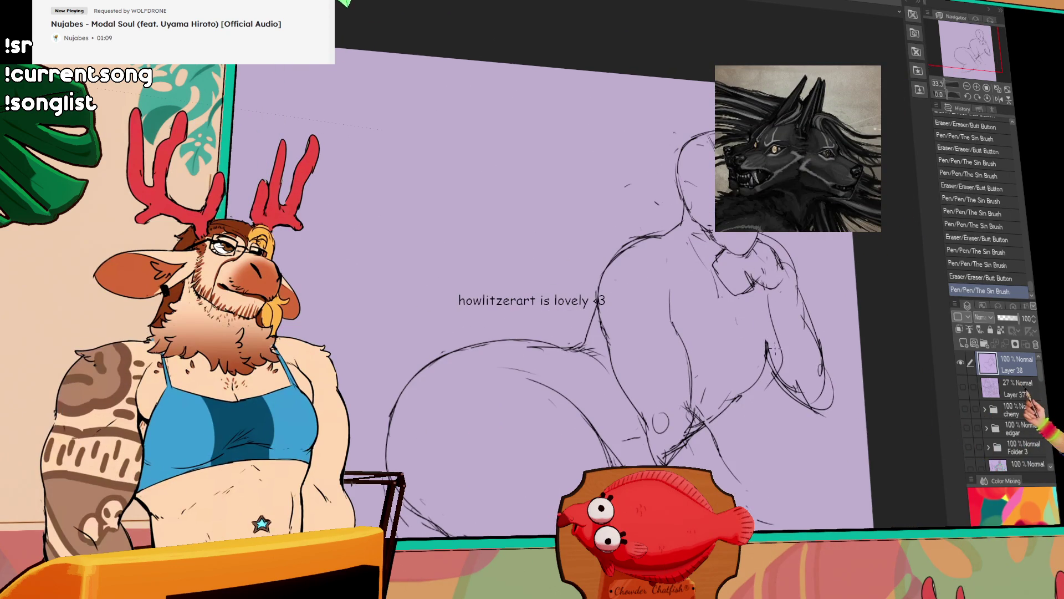
key("ctrl+z")
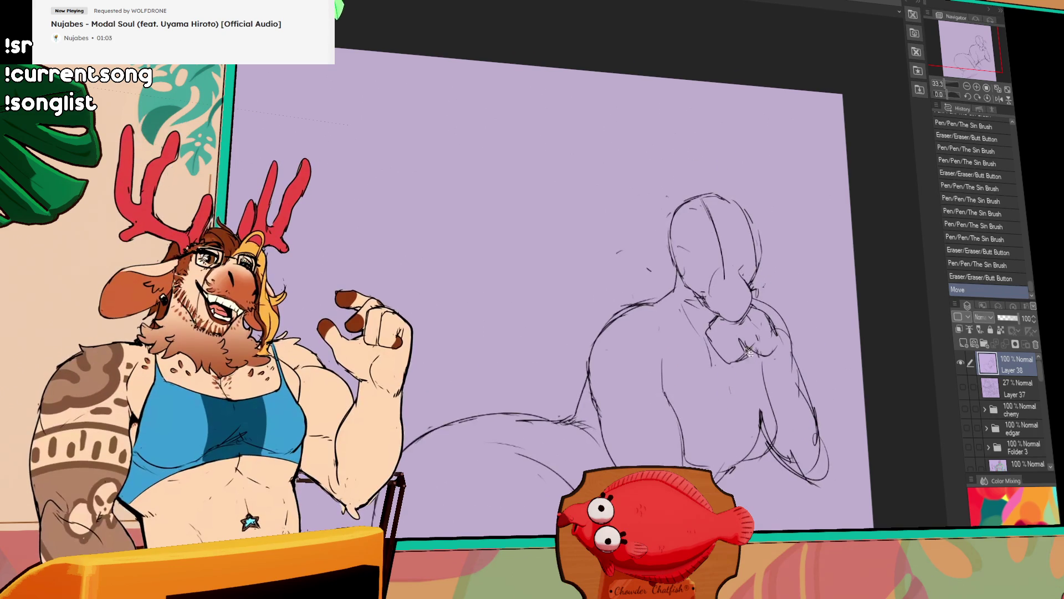
- Lasso the figure's upper body and head and shift the selection slightly left
left_click_drag(742, 366, 747, 343)
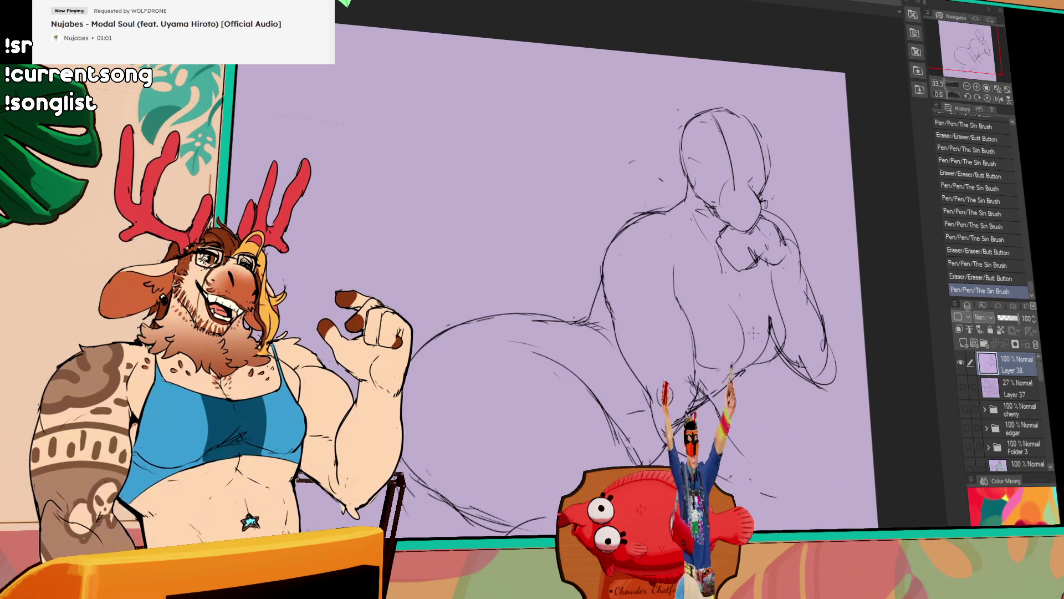
key("ctrl+y")
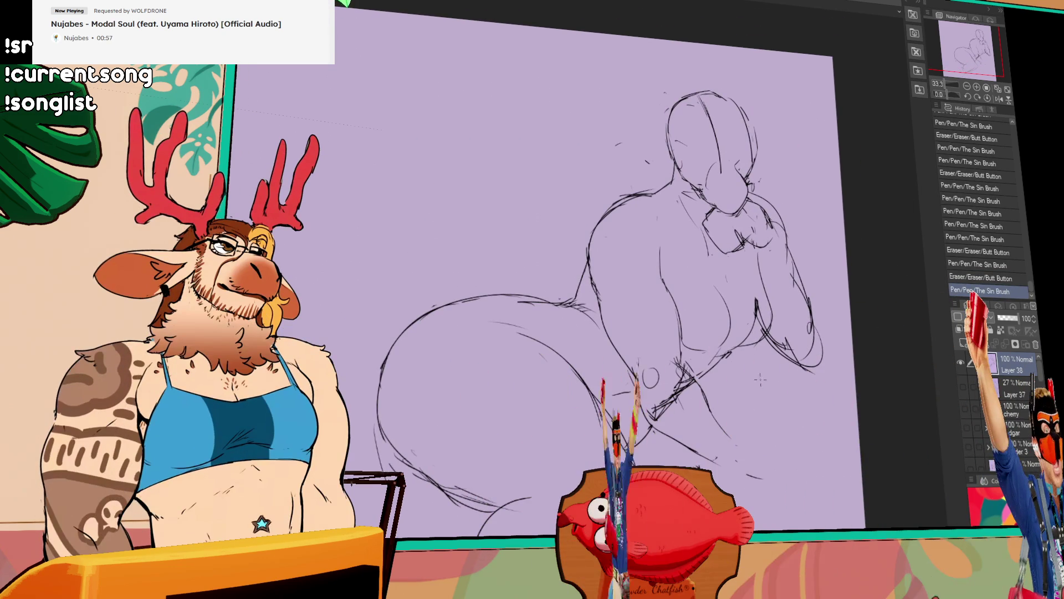
left_click_drag(545, 264, 550, 249)
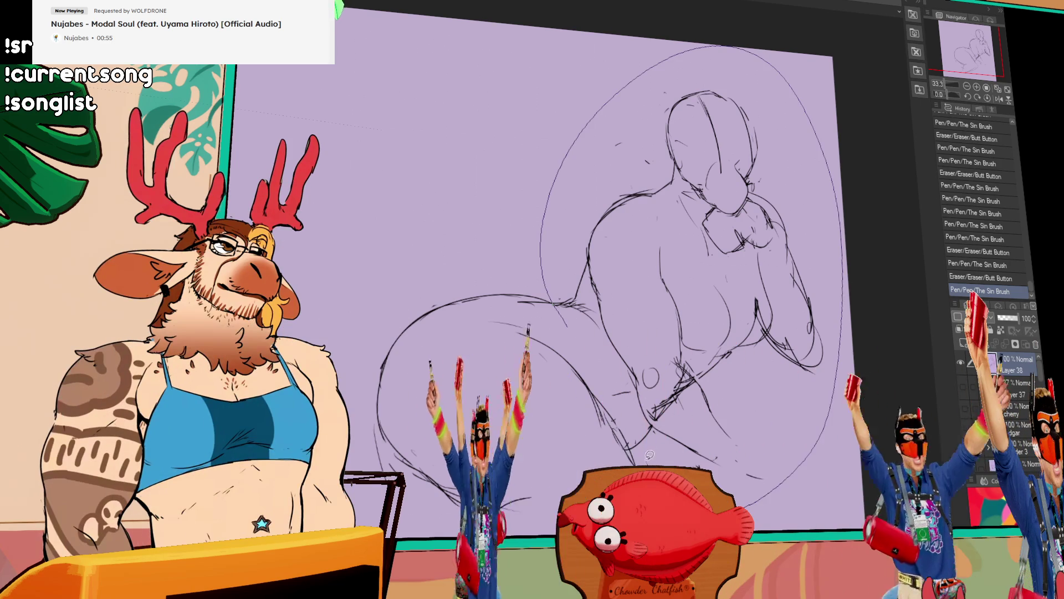
left_click_drag(614, 395, 705, 344)
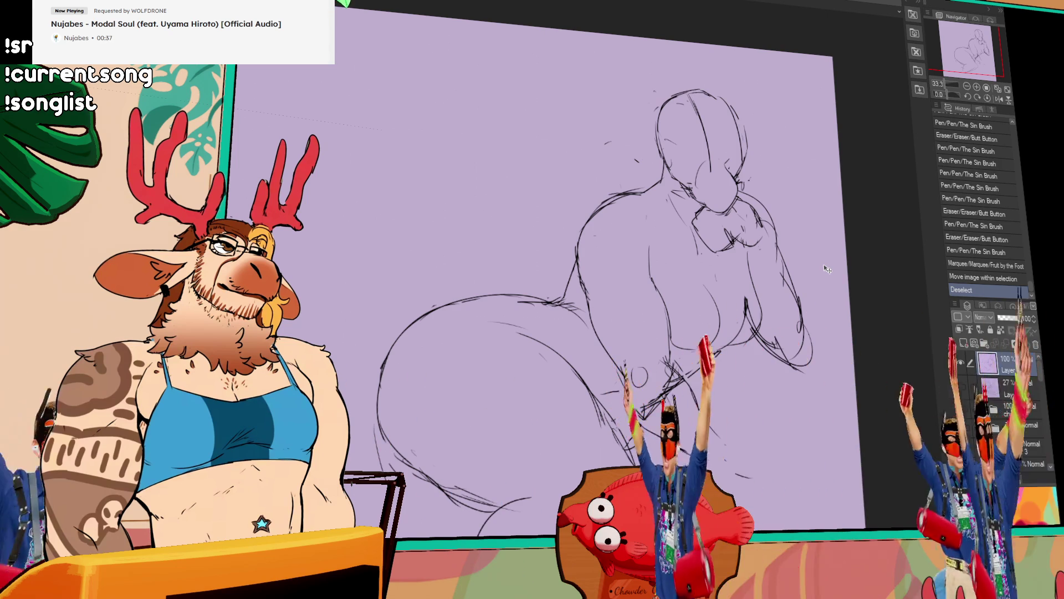
left_click_drag(827, 269, 836, 136)
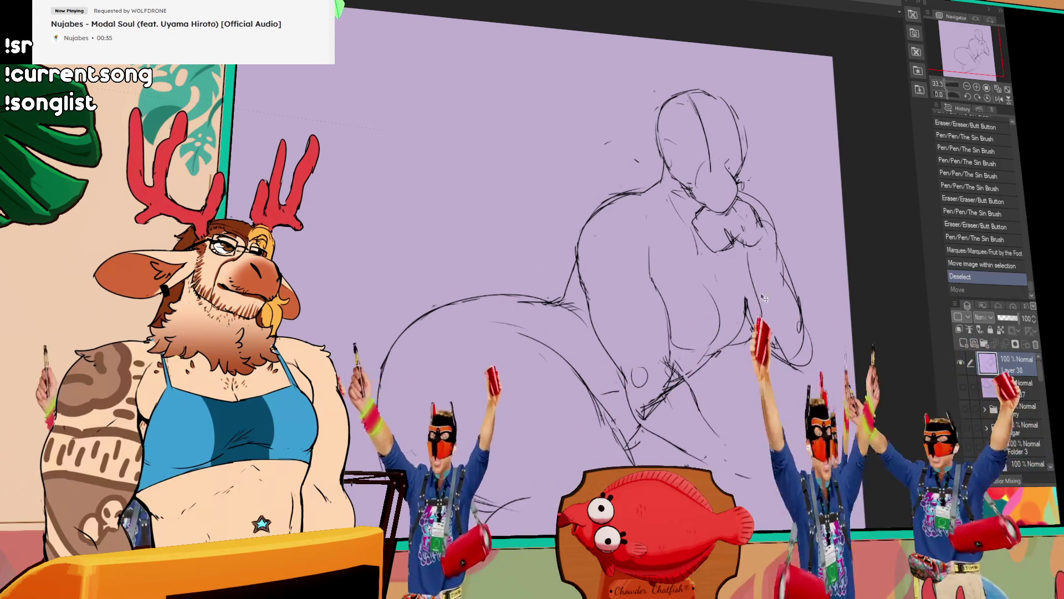
- Undo the extra move and touch up the lines on the figure's right side with eraser and pen
key("ctrl+z")
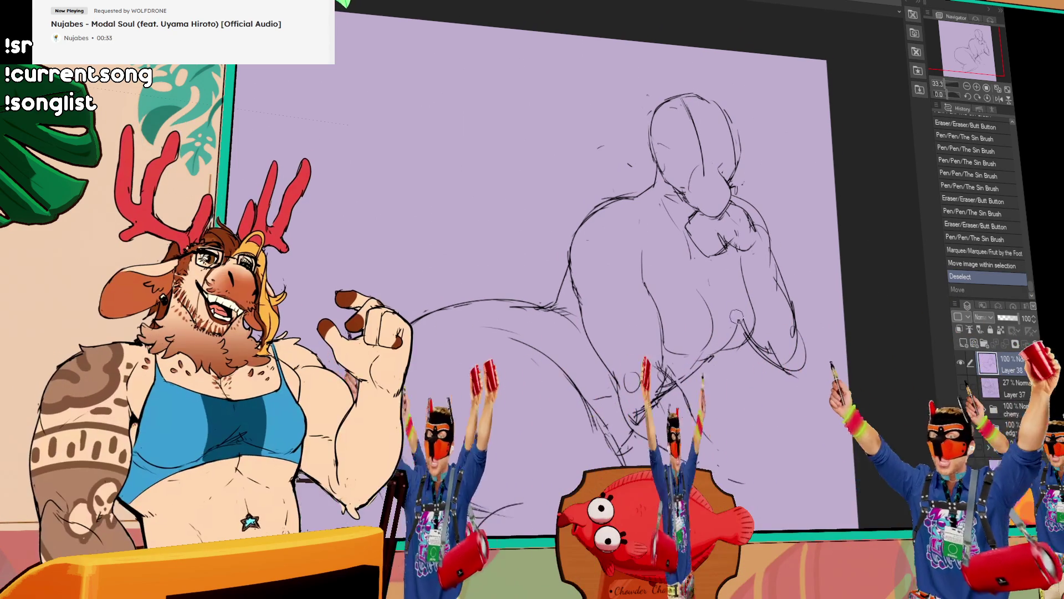
left_click_drag(794, 306, 730, 321)
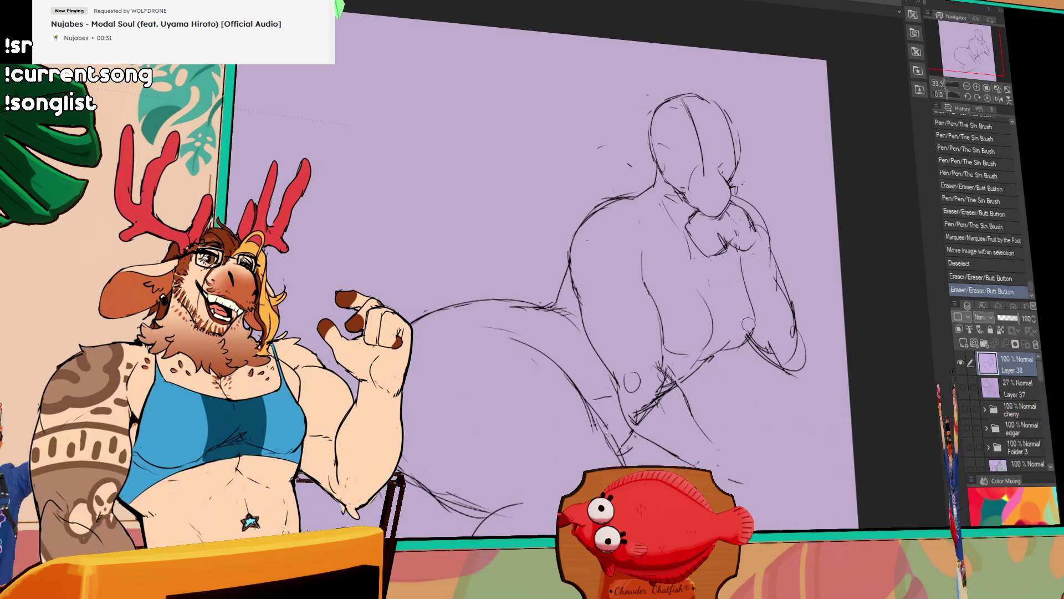
key("ctrl+z")
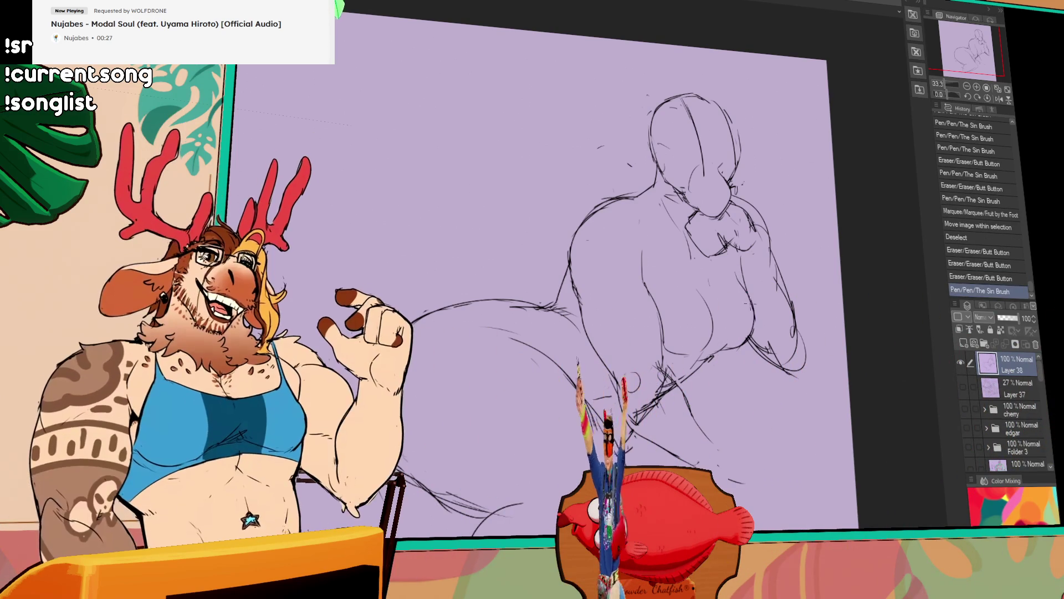
key("ctrl+y")
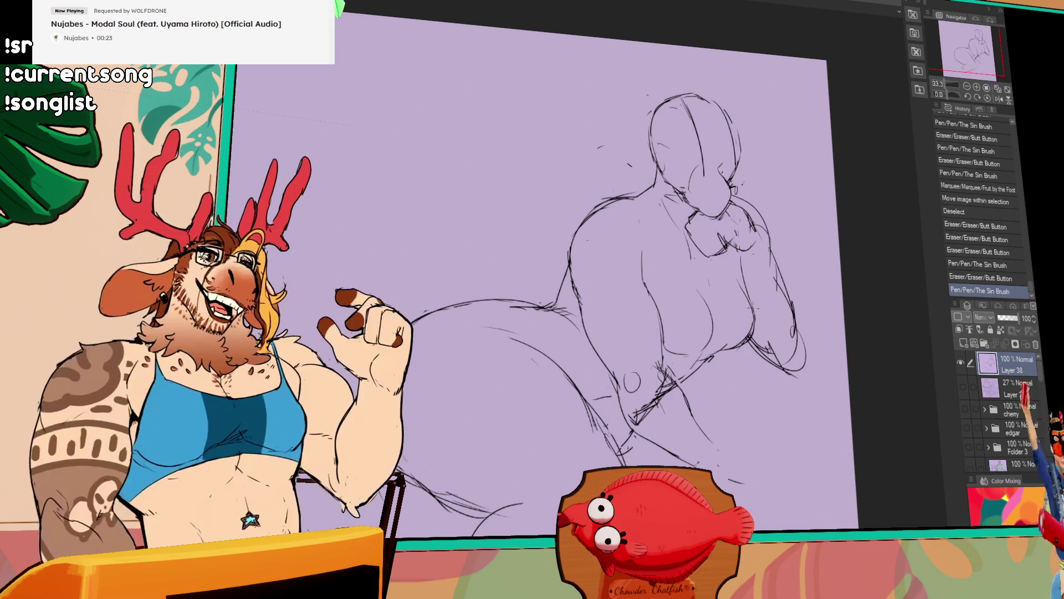
mouse_move(740, 314)
left_mouse_down()
mouse_move(720, 345)
mouse_move(716, 406)
left_mouse_up()
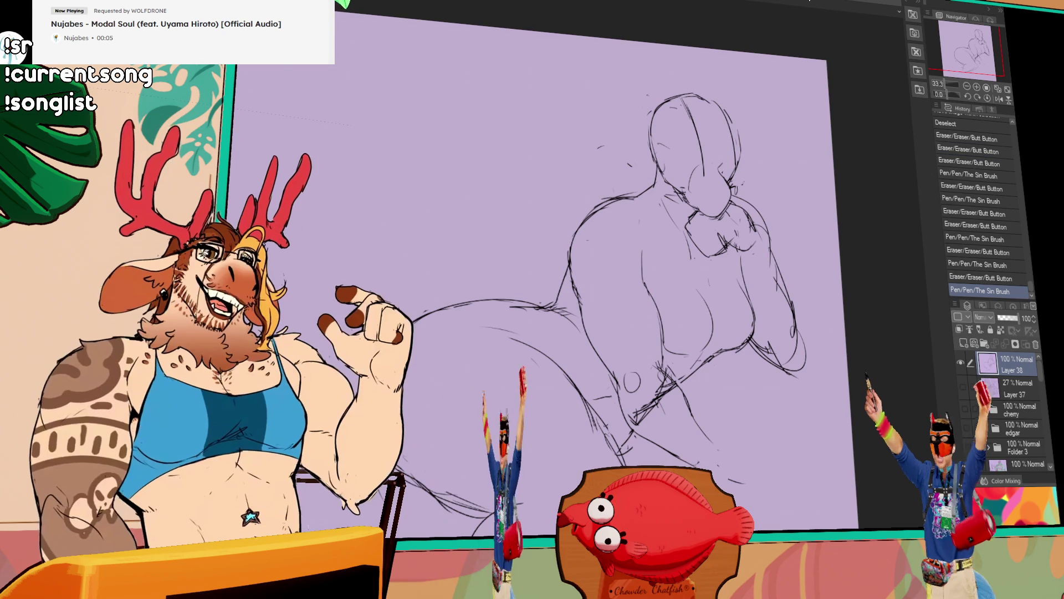
- Draw a long curved outline at the left of the tail and haunch and erase the small circle on the body
left_click_drag(470, 302, 374, 441)
mouse_move(688, 276)
left_mouse_down()
mouse_move(703, 275)
mouse_move(701, 260)
mouse_move(734, 302)
left_mouse_up()
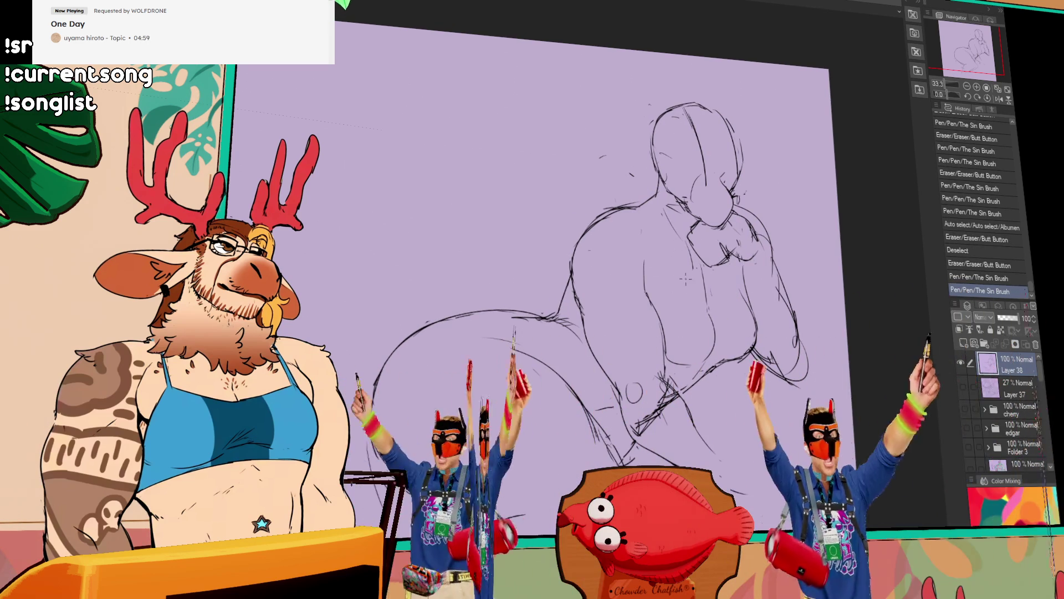
- Add pen strokes and small erasures around the lower haunch and legs on Layer 38
mouse_move(764, 328)
left_mouse_down()
mouse_move(825, 289)
mouse_move(842, 315)
left_mouse_up()
left_click_drag(678, 366, 683, 374)
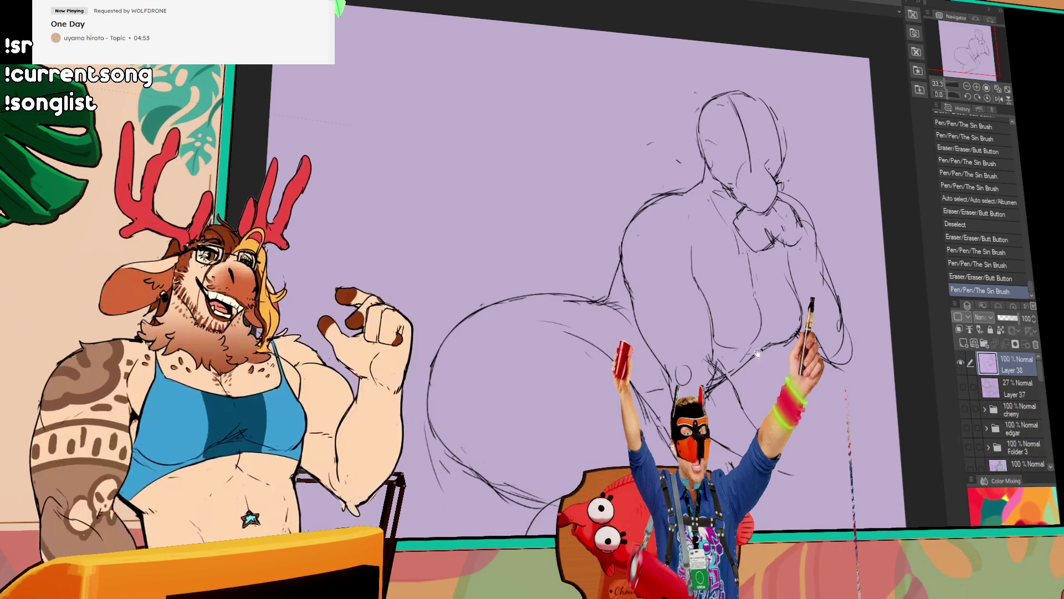
left_click_drag(779, 283, 769, 265)
left_click_drag(657, 383, 732, 449)
left_click_drag(624, 366, 610, 360)
left_click_drag(786, 392, 793, 399)
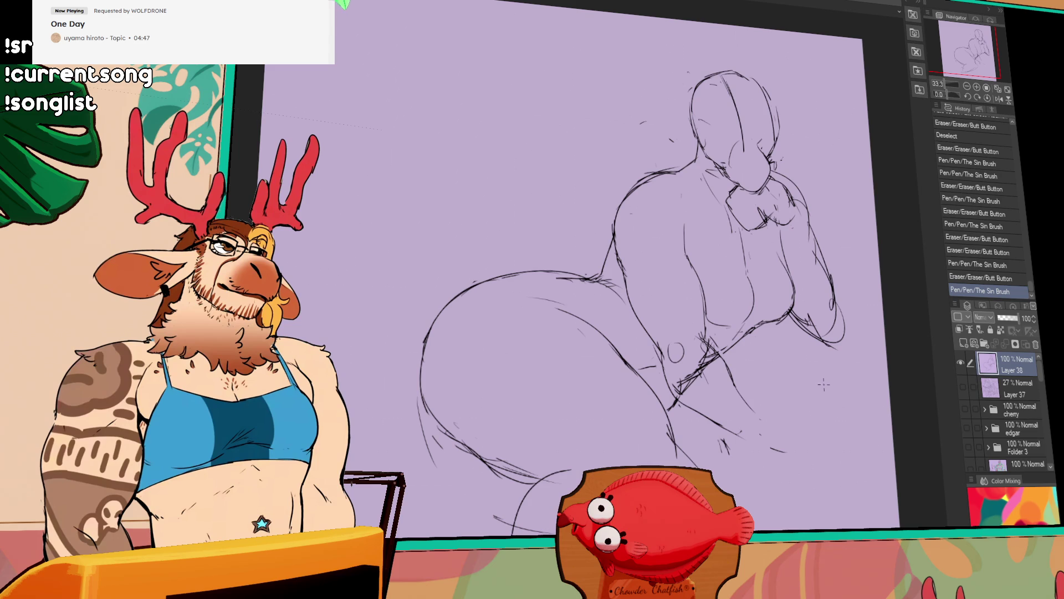
mouse_move(822, 387)
left_mouse_down()
mouse_move(799, 375)
mouse_move(781, 399)
left_mouse_up()
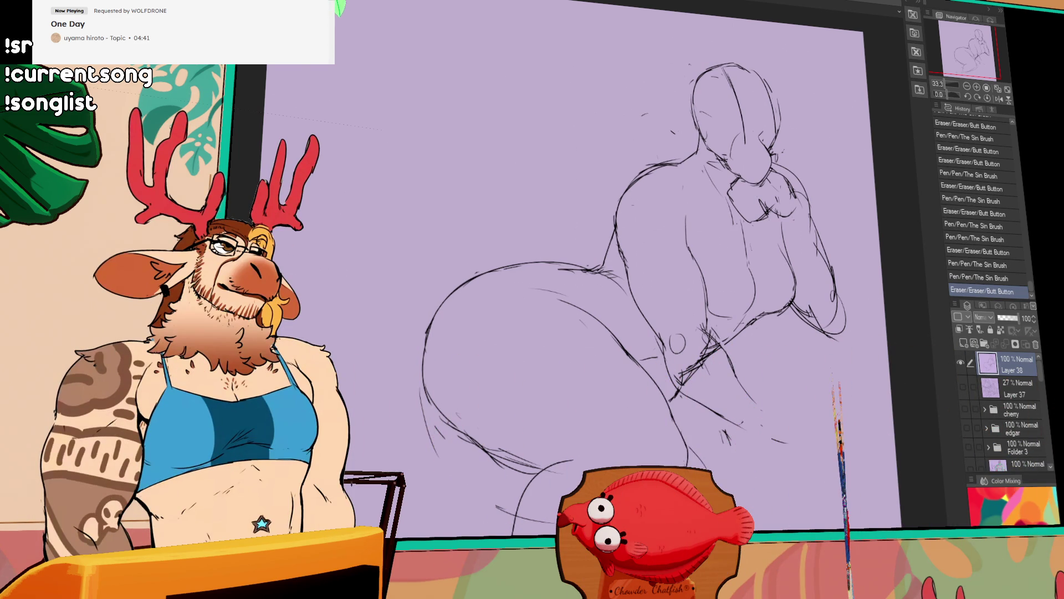
left_click_drag(695, 420, 726, 449)
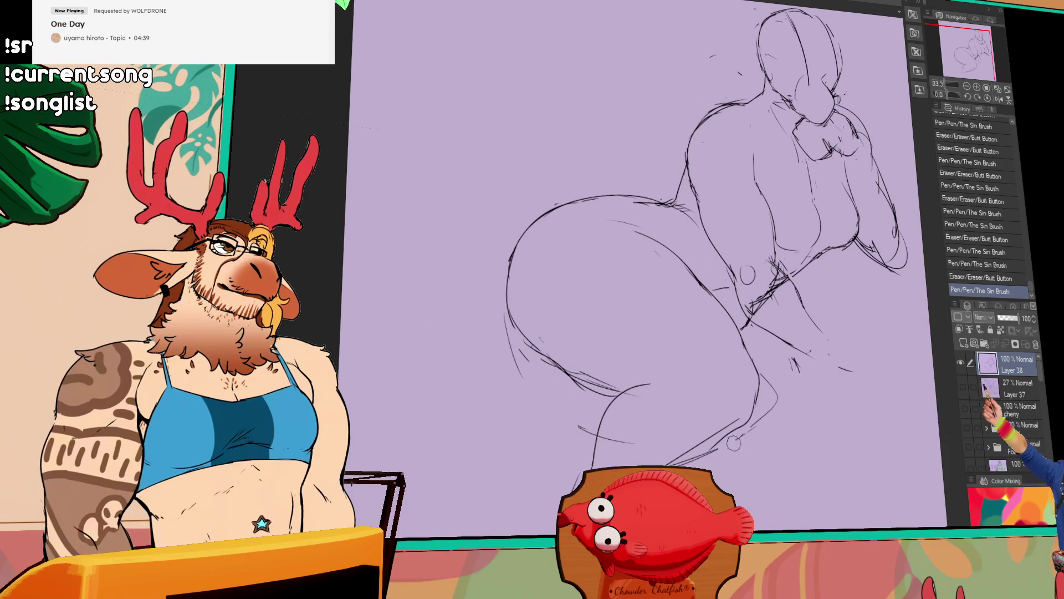
- Redraw short pieces of the bottom and lower-left body lines, undoing and restoring one stroke
left_click_drag(781, 391, 790, 399)
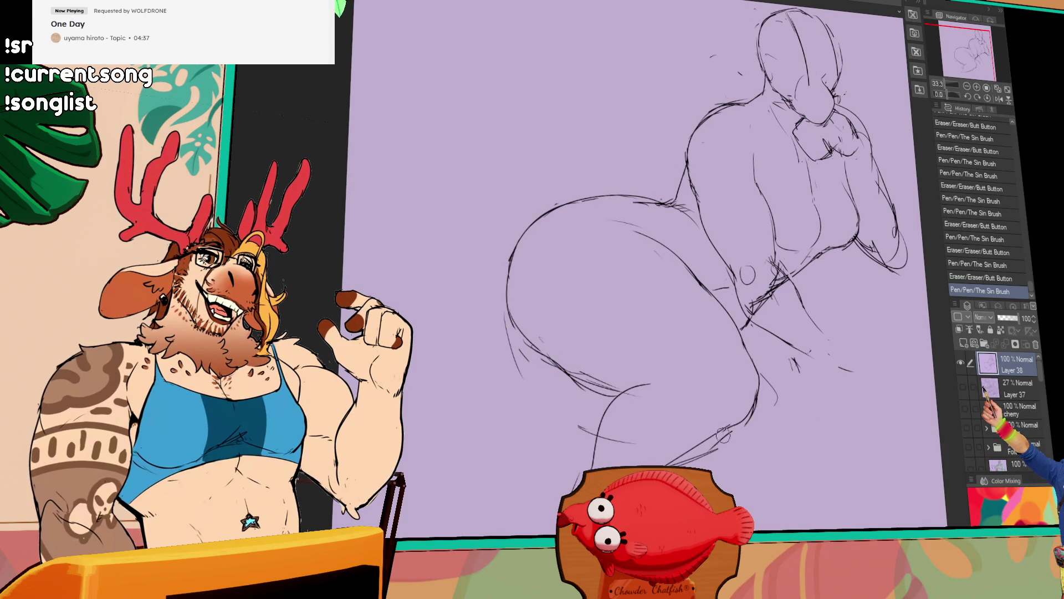
left_click_drag(708, 443, 697, 449)
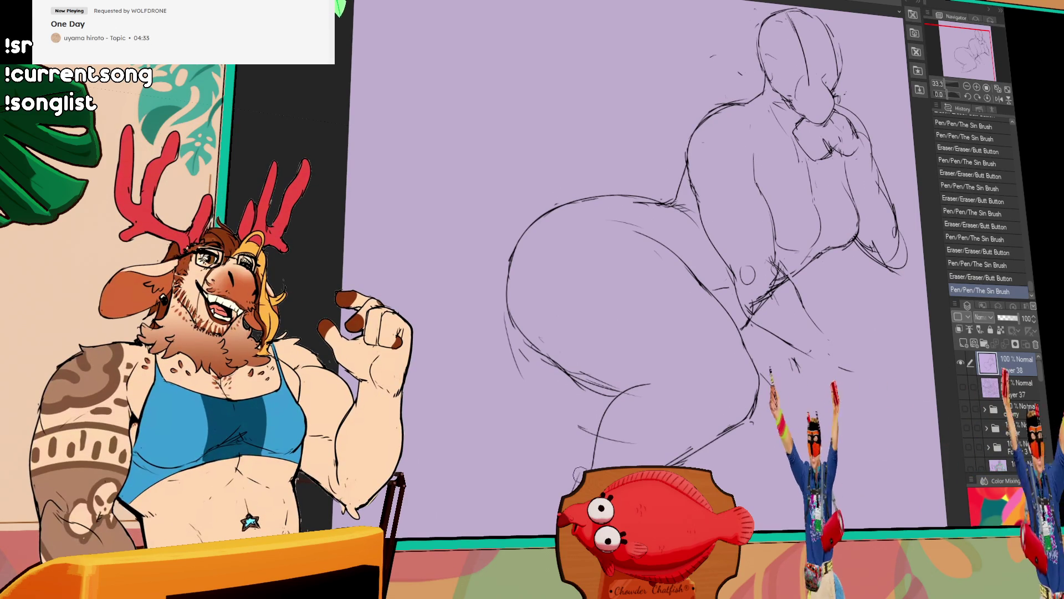
mouse_move(641, 387)
left_mouse_down()
mouse_move(616, 400)
mouse_move(648, 384)
left_mouse_up()
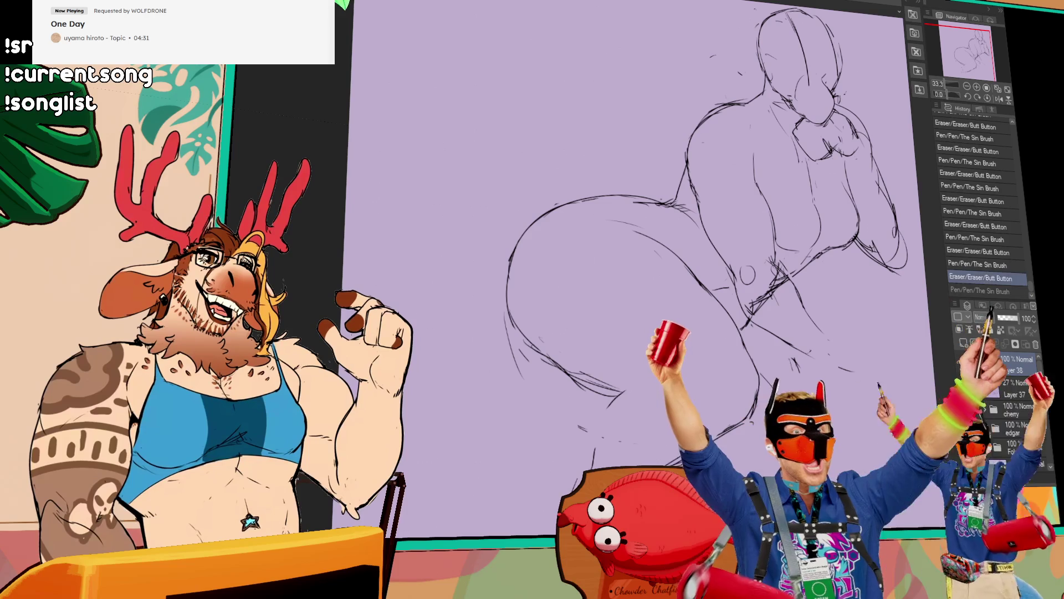
left_click_drag(614, 424, 612, 445)
key("ctrl+z")
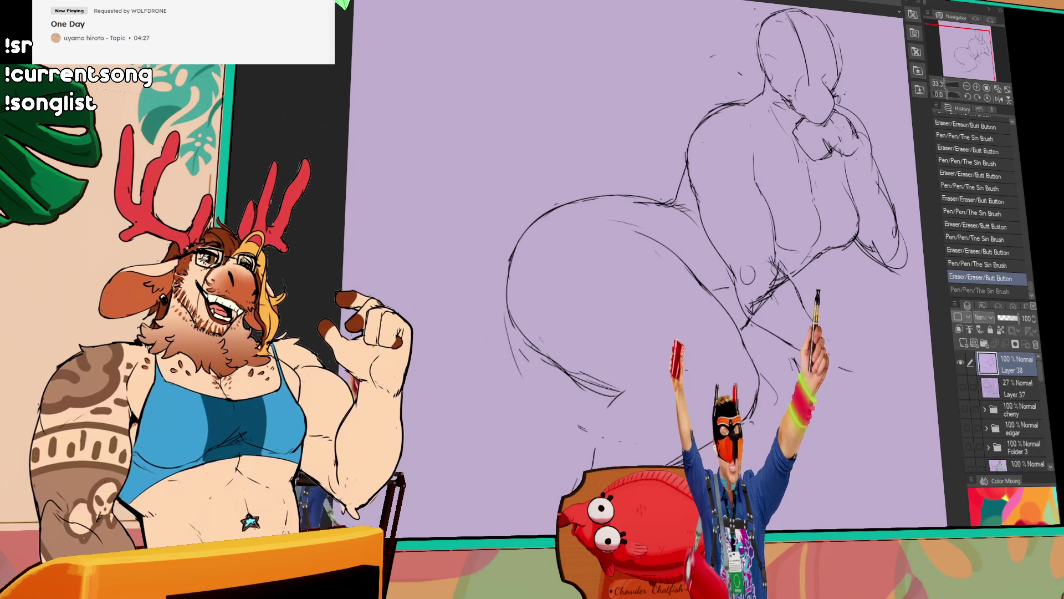
key("ctrl+y")
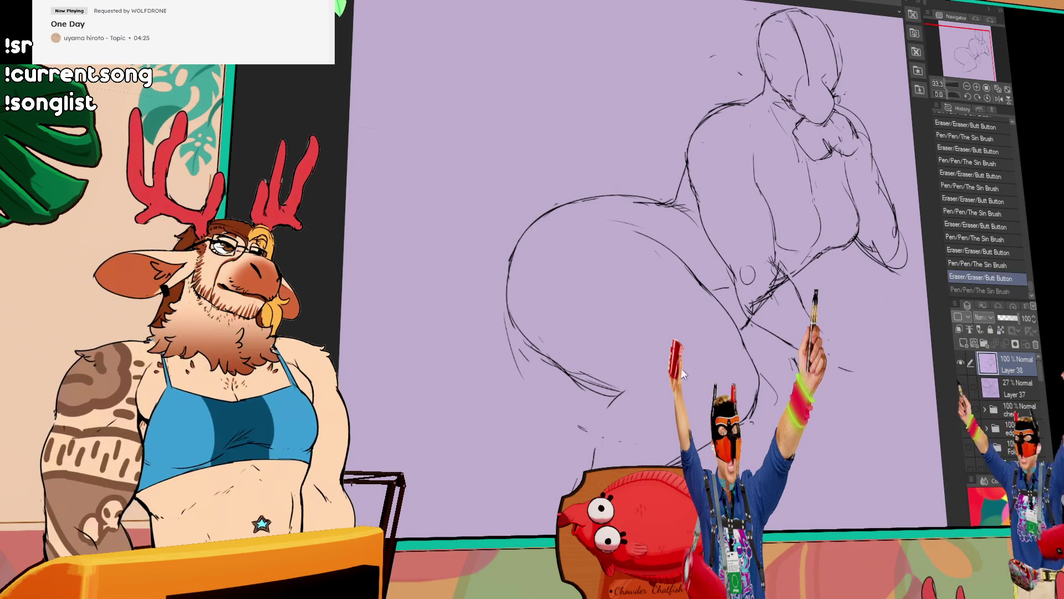
- Erase a stray stroke, add short lower-body strokes and erase a bit of the hip line
left_click_drag(668, 371, 706, 365)
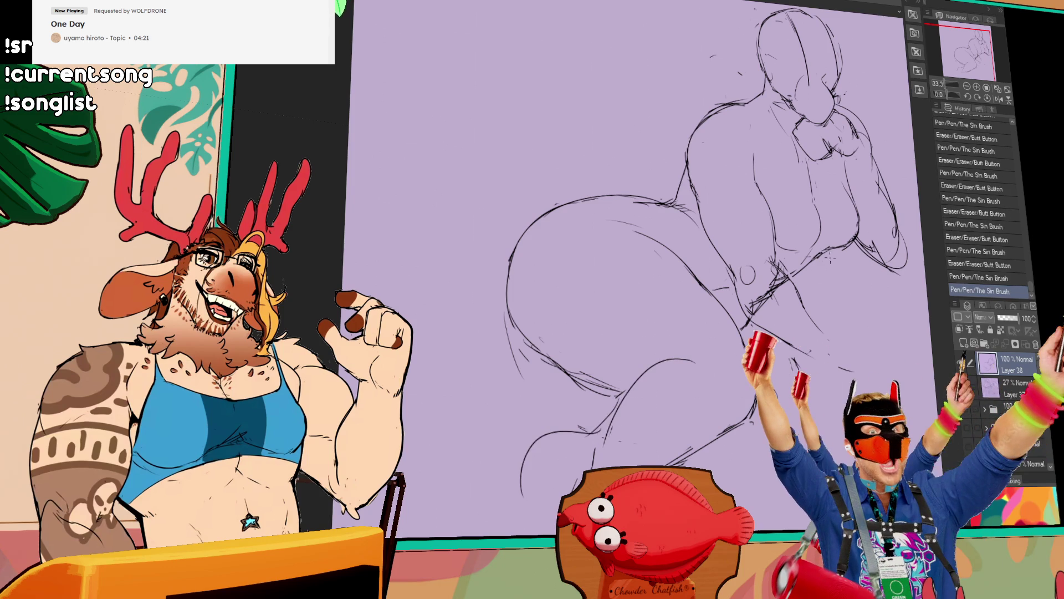
key("ctrl+z")
mouse_move(515, 433)
left_mouse_down()
mouse_move(502, 317)
mouse_move(512, 347)
left_mouse_up()
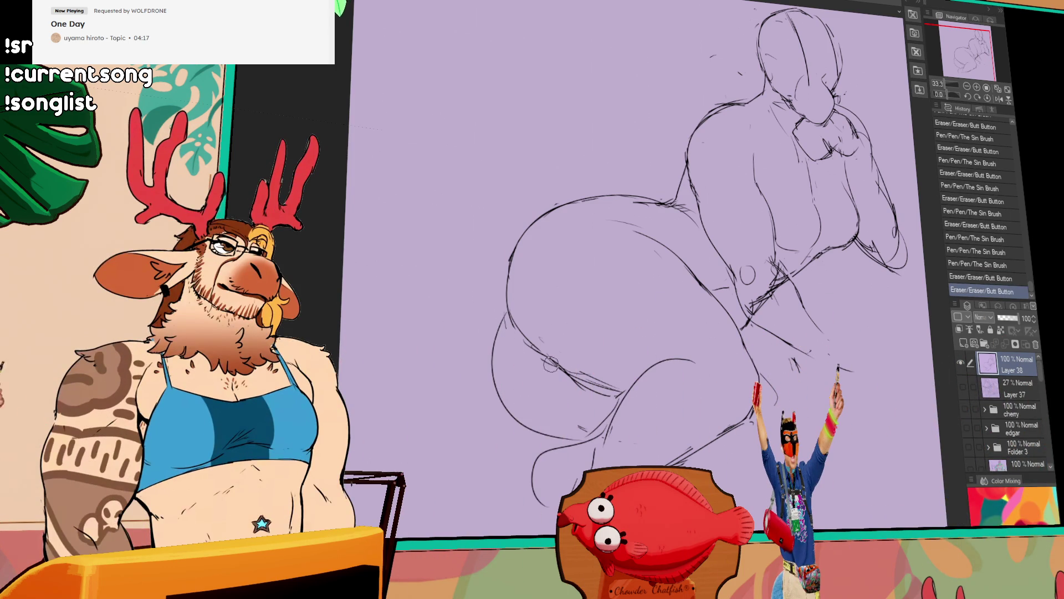
left_click_drag(837, 366, 853, 372)
left_click_drag(815, 287, 786, 331)
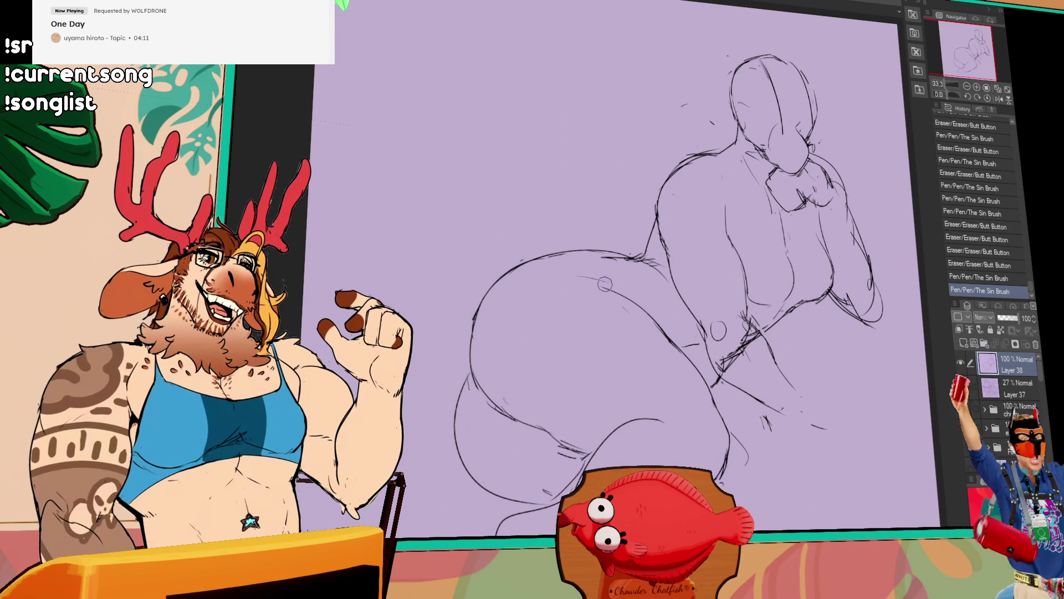
left_click_drag(610, 289, 582, 279)
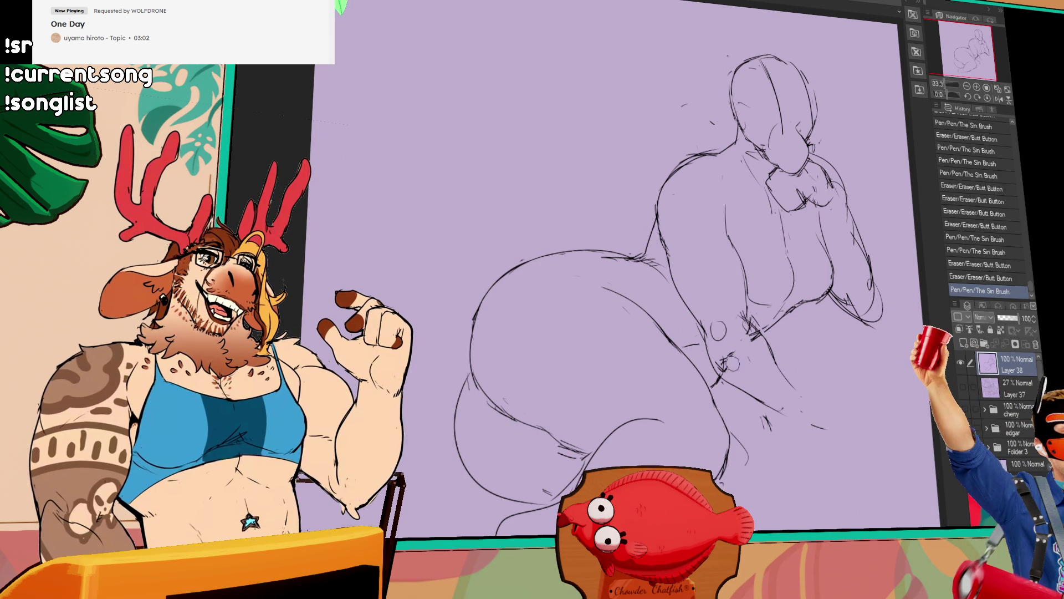
- Erase lines on the lower sketch near the belly and thigh
left_click_drag(724, 365, 788, 409)
- Erase the stray circle marks and bits of line around the figure's body
key("ctrl+y")
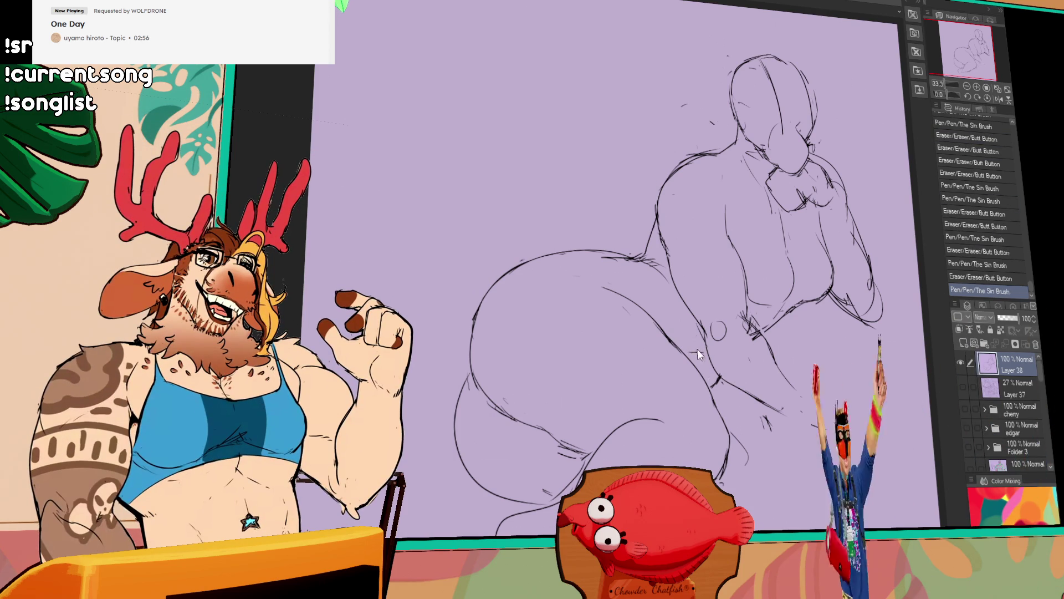
scroll(724, 366, "up", 2)
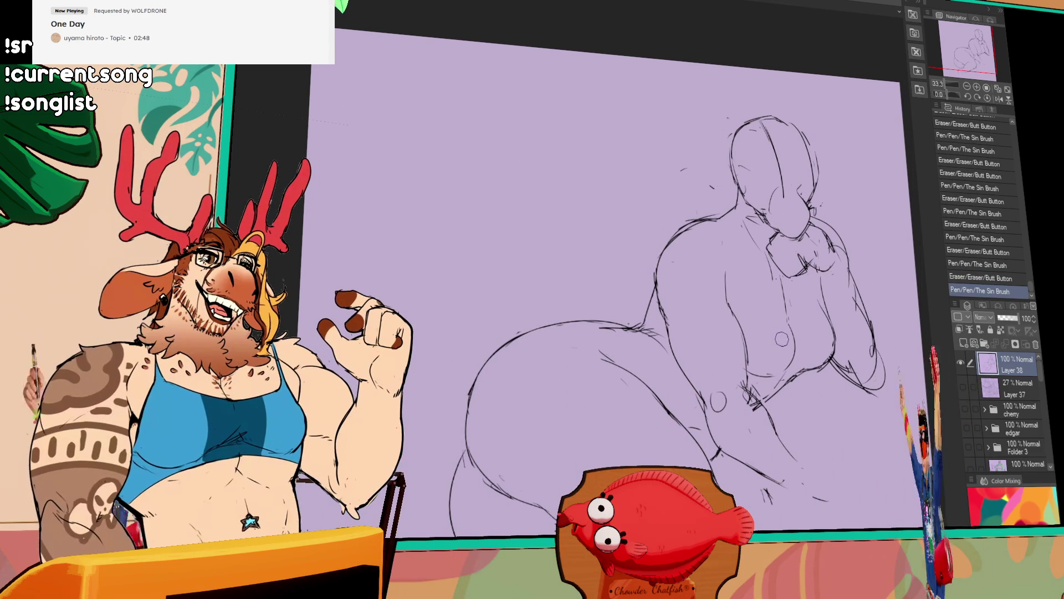
left_click_drag(769, 315, 787, 333)
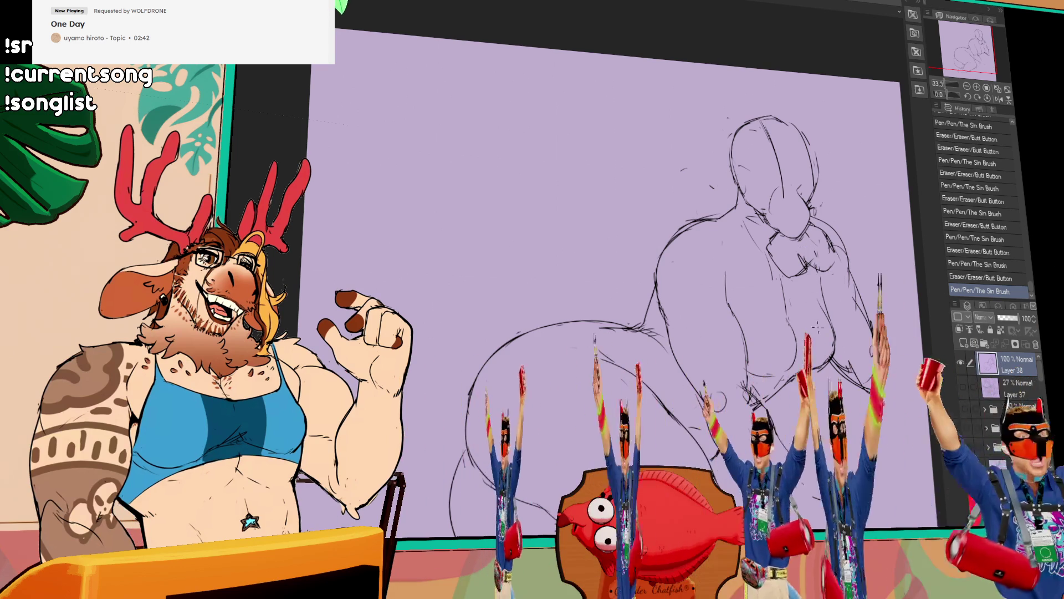
left_click_drag(788, 331, 800, 344)
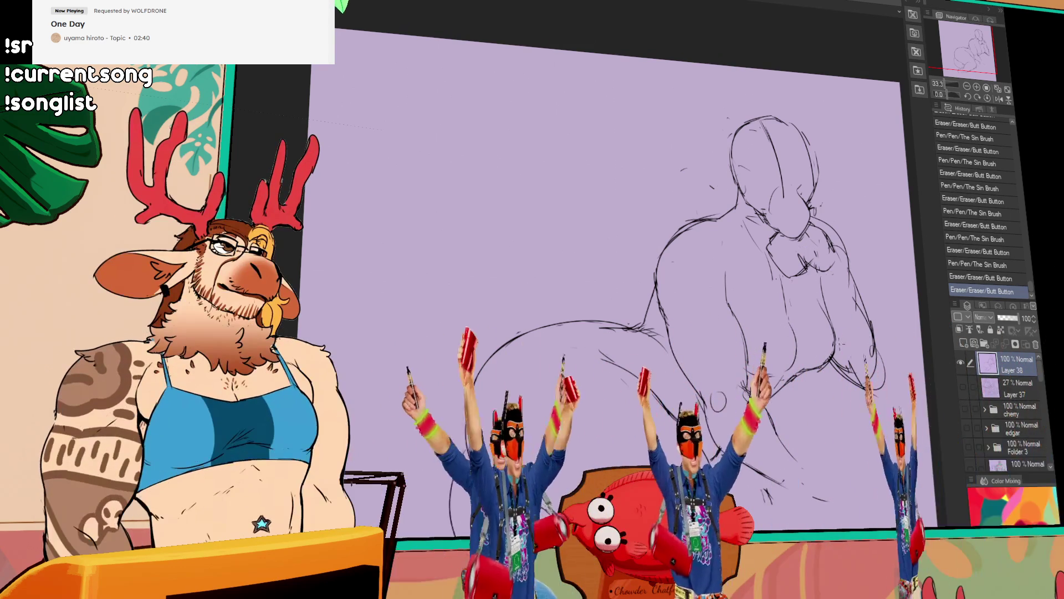
left_click_drag(798, 357, 811, 370)
left_click_drag(732, 334, 733, 343)
left_click_drag(736, 346, 740, 353)
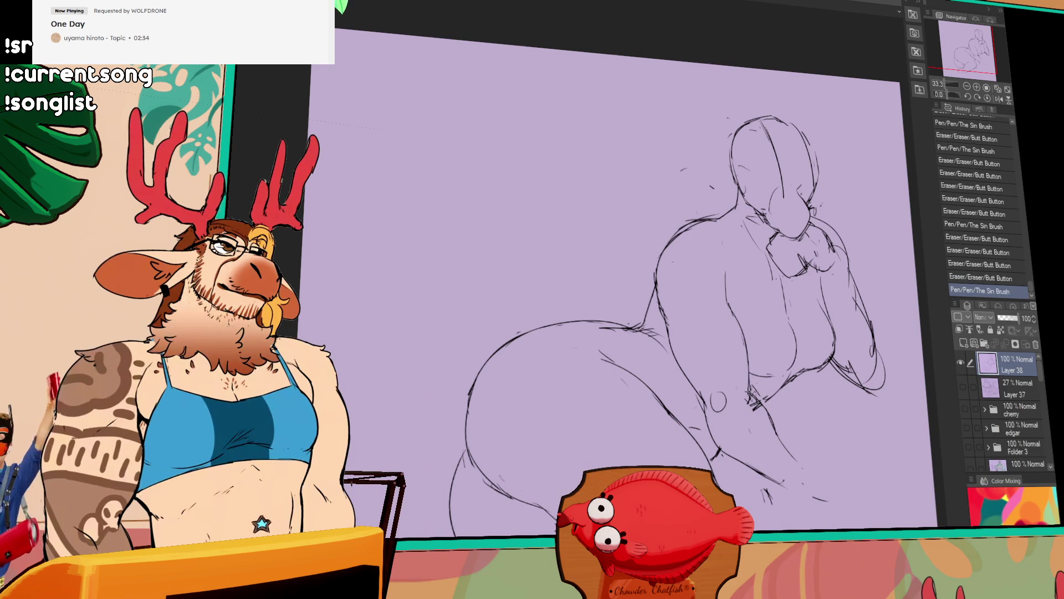
left_click_drag(720, 397, 735, 396)
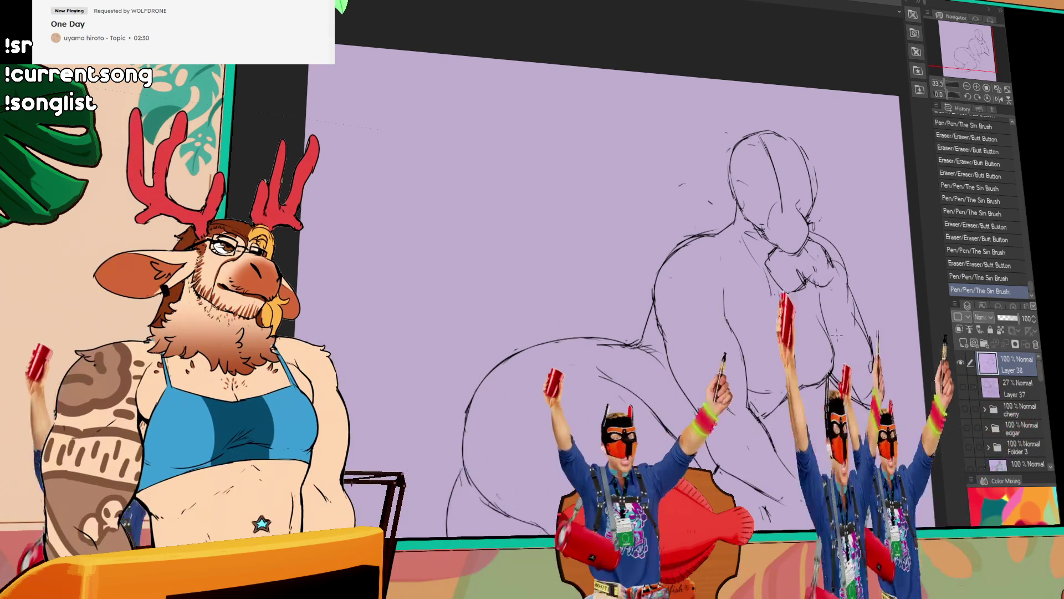
scroll(599, 316, "up", 2)
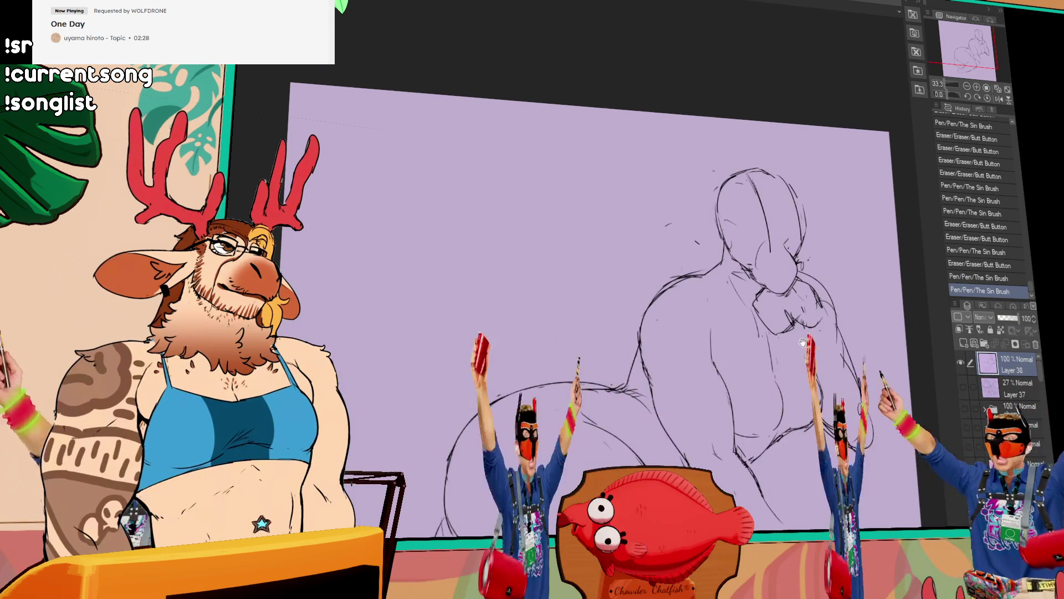
scroll(599, 316, "down", 1)
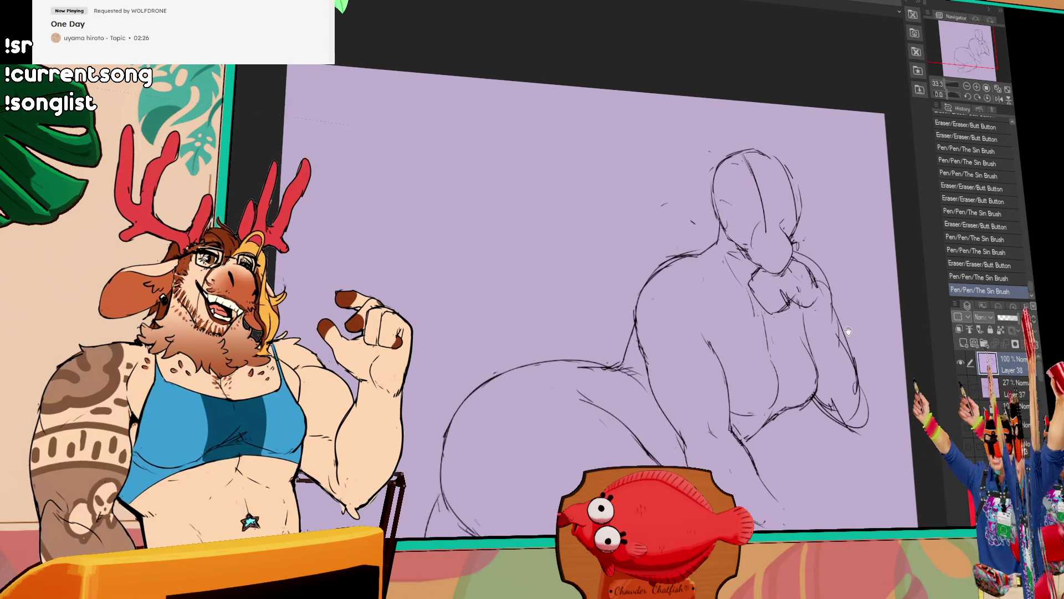
- Rework the shoulder and chest line, undoing one attempt, and clean up marks at the lower right
left_click_drag(852, 348, 826, 310)
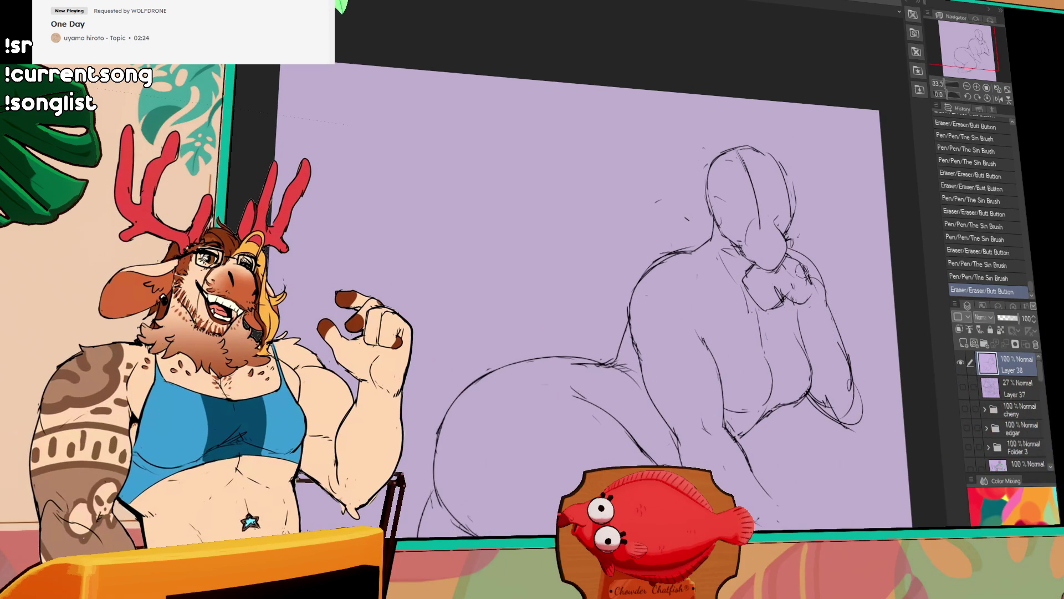
mouse_move(789, 253)
left_mouse_down()
mouse_move(819, 281)
mouse_move(806, 325)
left_mouse_up()
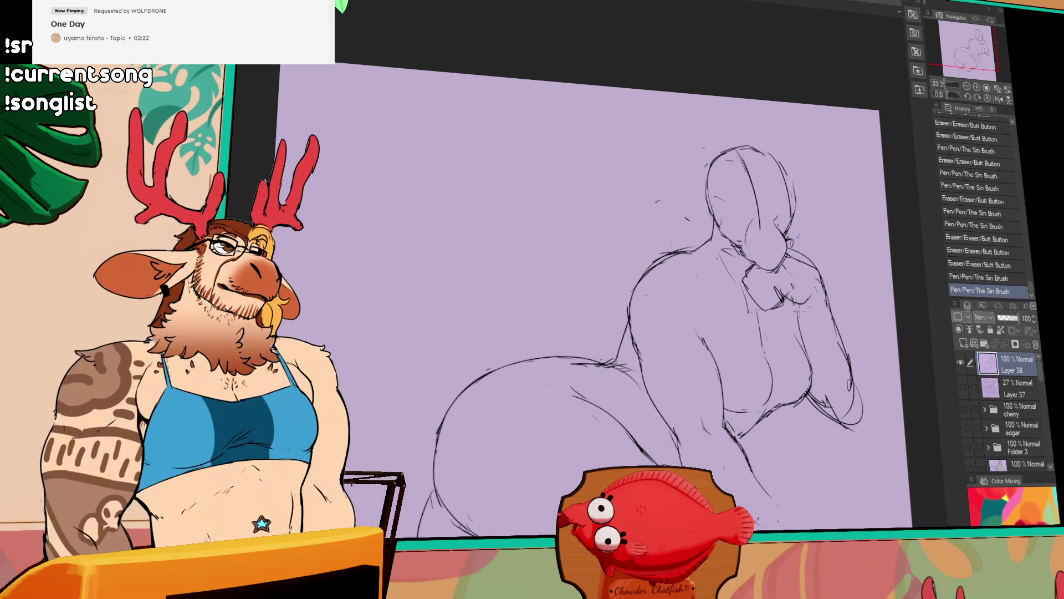
key("ctrl+z")
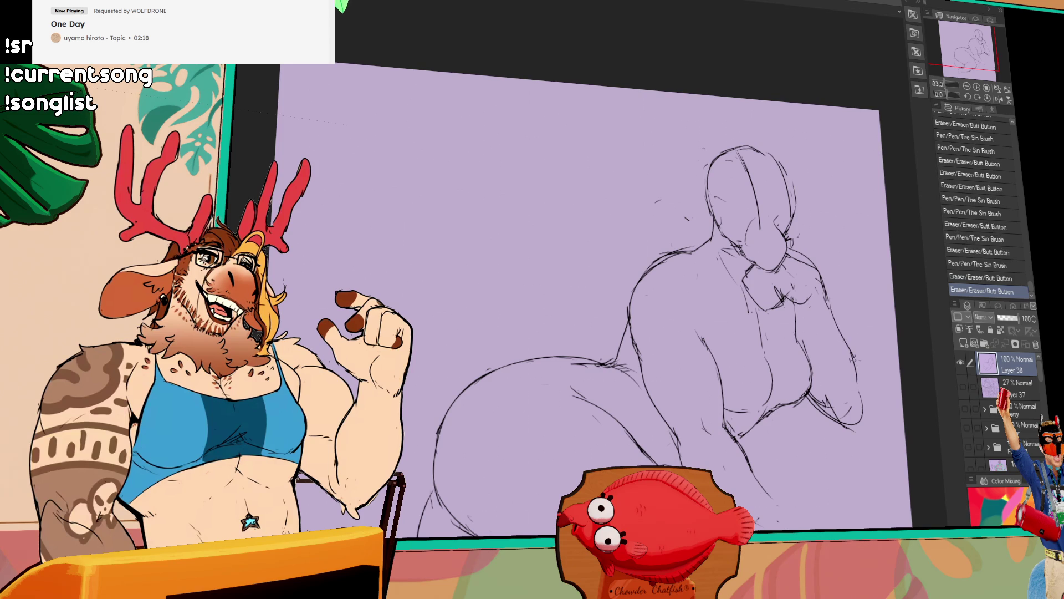
left_click_drag(820, 400, 832, 404)
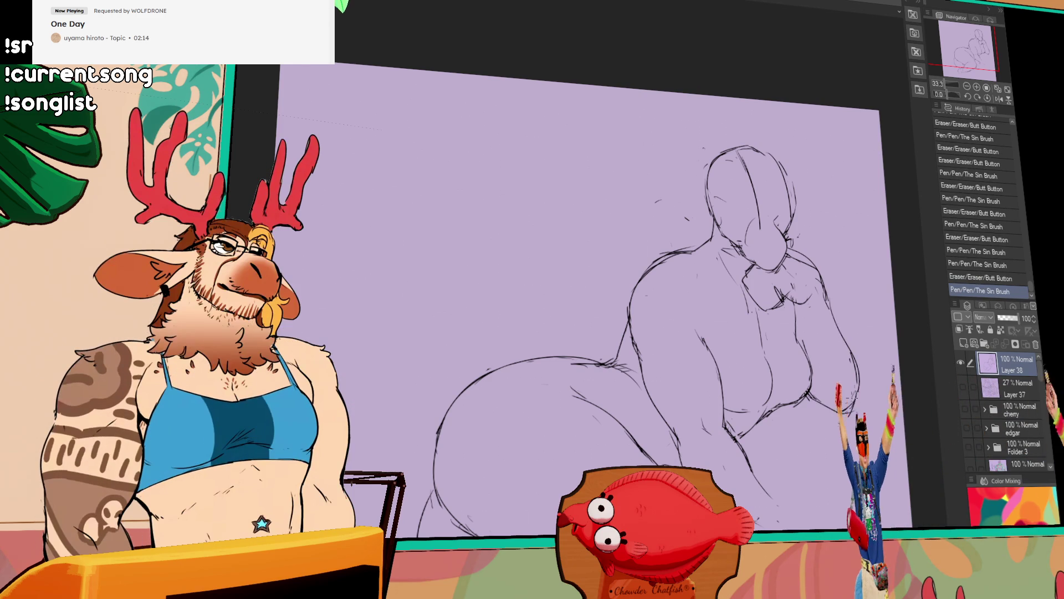
left_click_drag(790, 317, 797, 312)
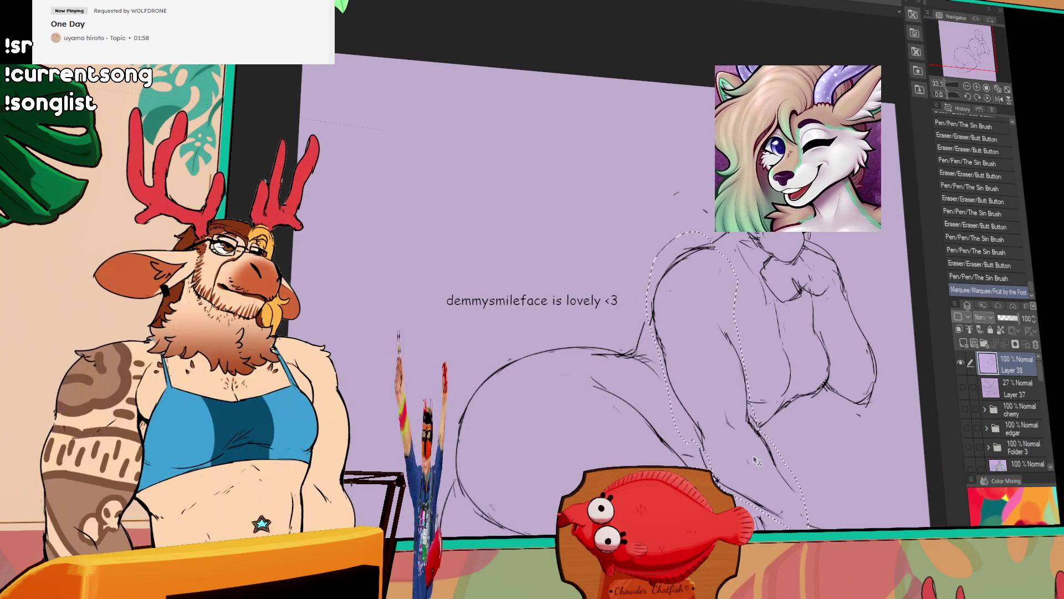
- Move the selected torso section into position, deselect, and redraw where the body circle was
left_click_drag(753, 459, 751, 373)
key("ctrl+d")
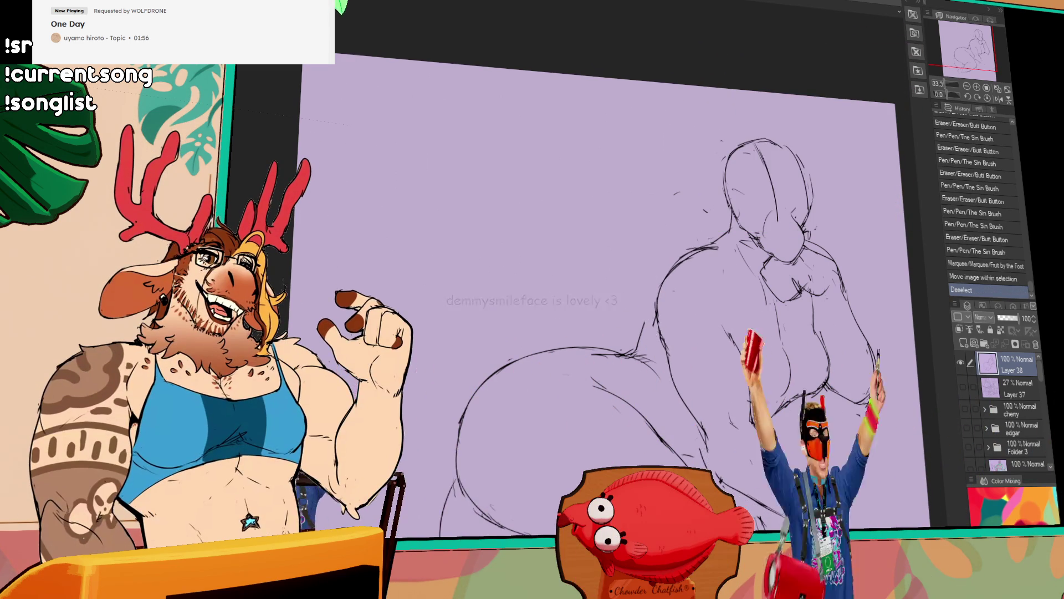
scroll(701, 346, "up", 3)
mouse_move(630, 373)
left_mouse_down()
mouse_move(639, 384)
mouse_move(633, 412)
left_mouse_up()
left_click_drag(641, 366, 630, 416)
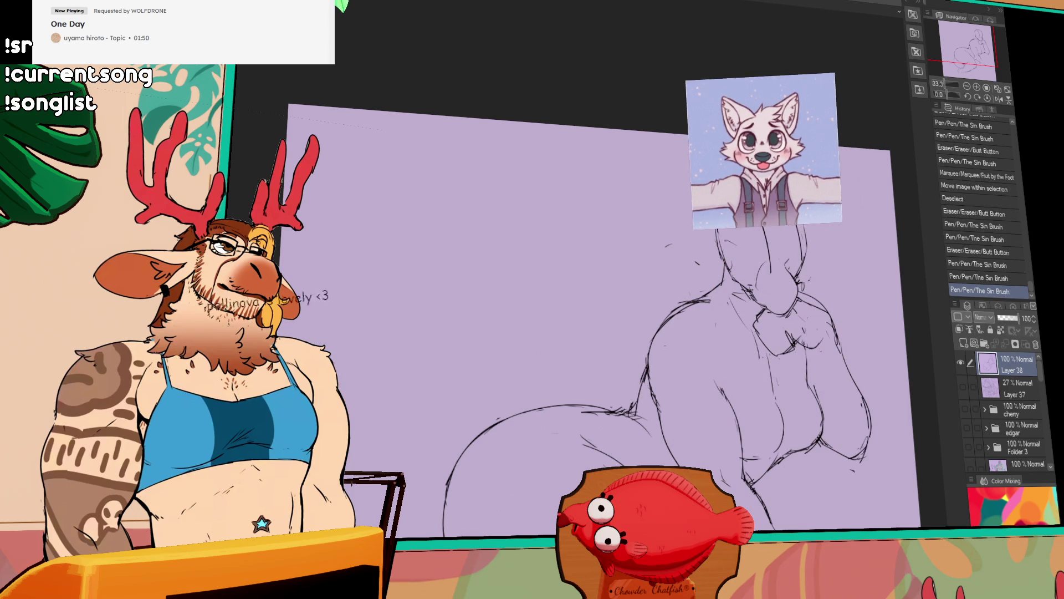
- Add an ear and fresh muzzle strokes to the figure's head
left_click_drag(723, 312, 716, 283)
left_click_drag(709, 234, 706, 226)
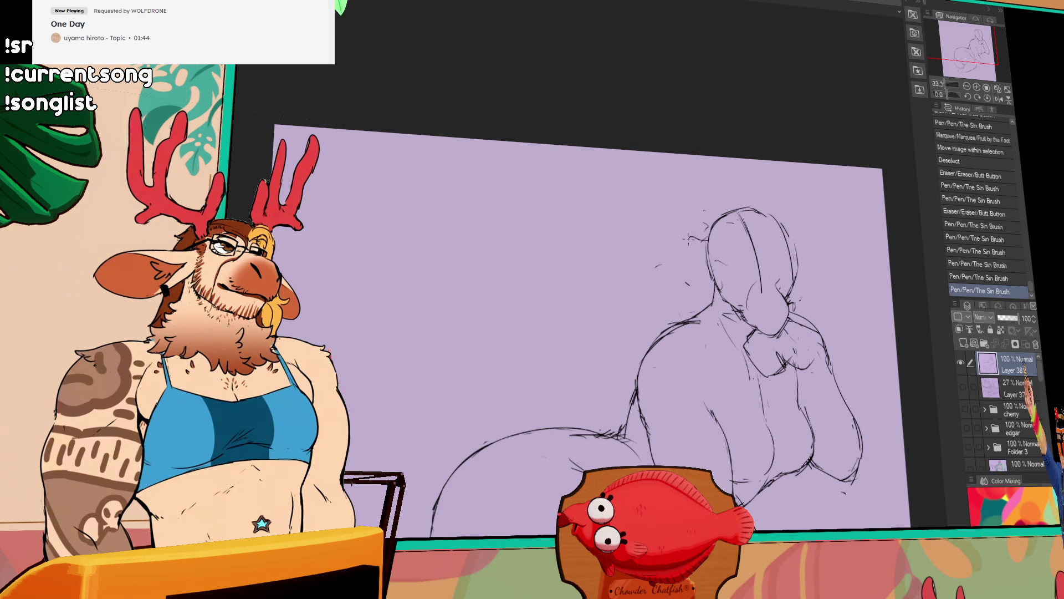
left_click_drag(753, 296, 787, 324)
left_click_drag(582, 333, 569, 320)
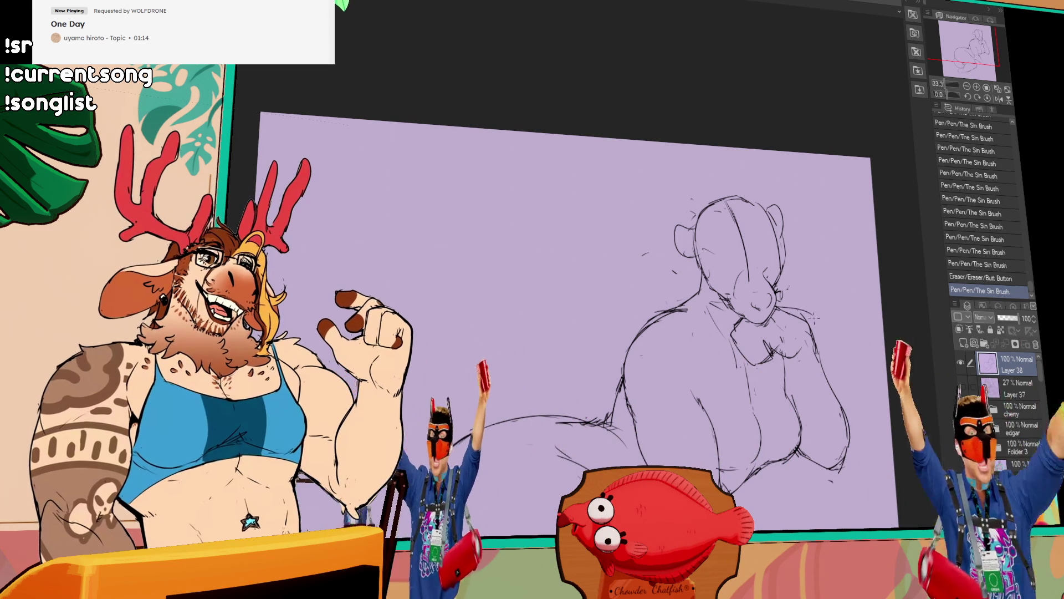
- Add neck and shoulder strokes, extend the shoulder-to-arm line, and rework lines near the chest
left_click_drag(823, 346, 793, 314)
left_click_drag(833, 365, 818, 322)
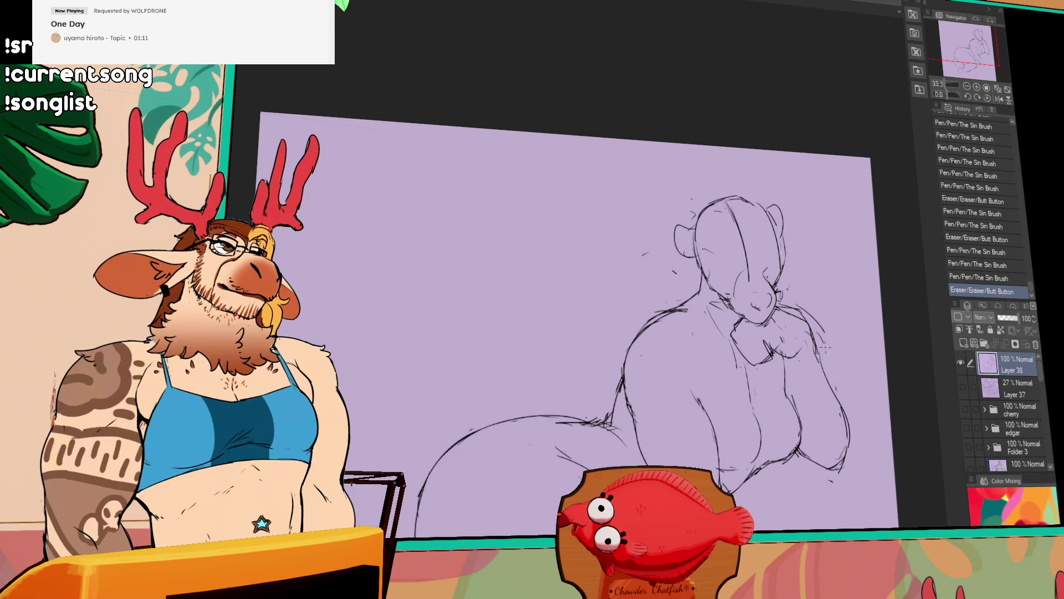
scroll(811, 371, "down", 3)
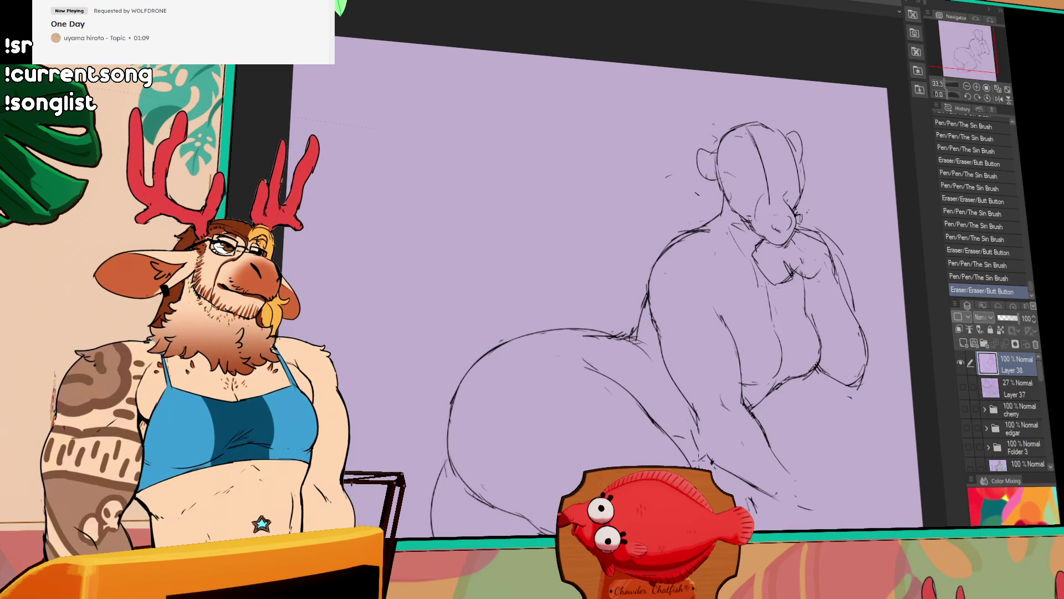
scroll(799, 425, "up", 2)
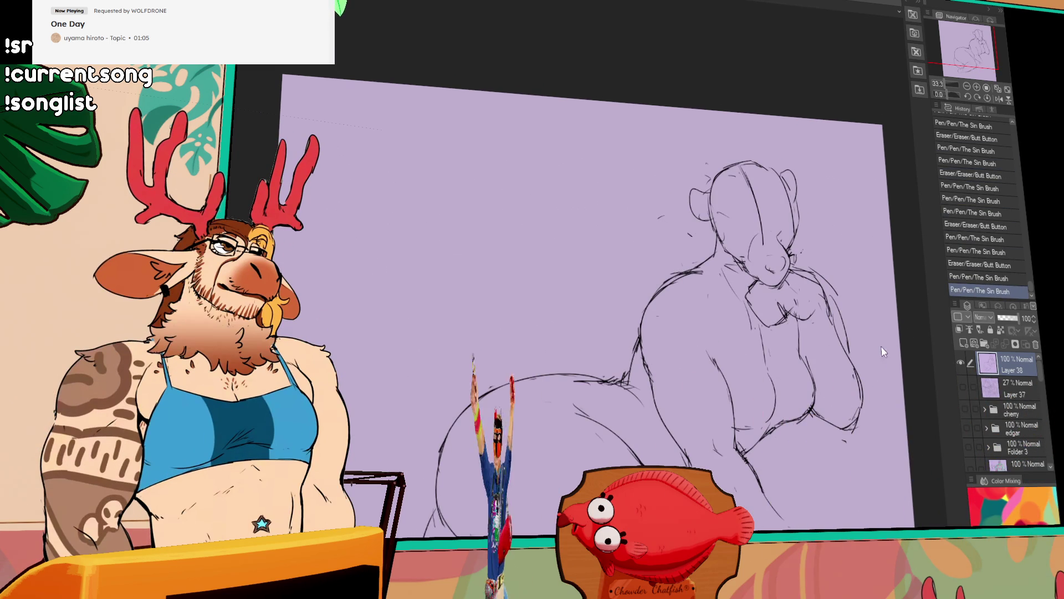
left_click_drag(877, 329, 830, 337)
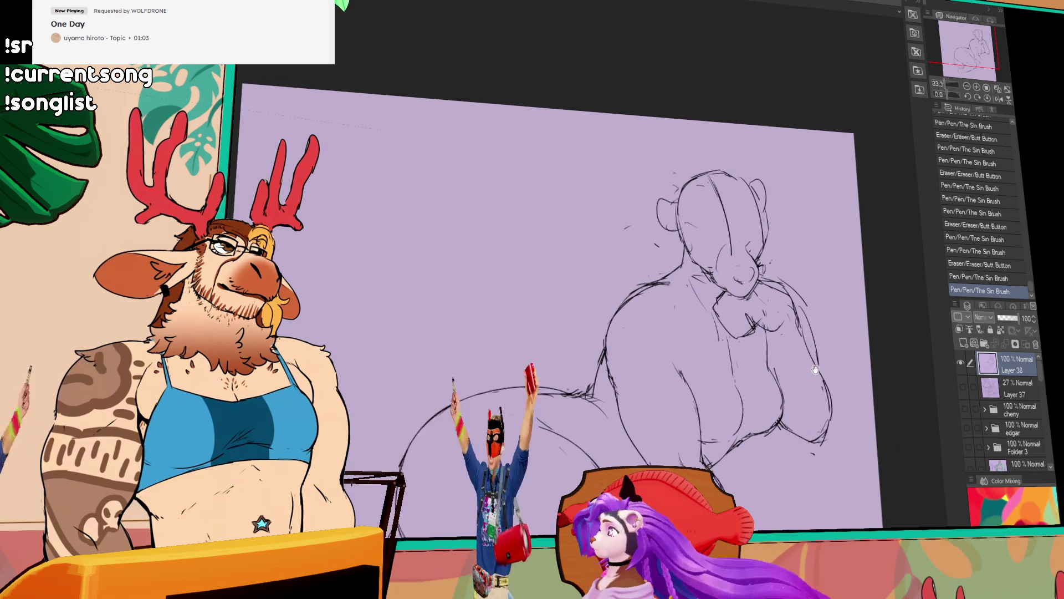
key("ctrl+z")
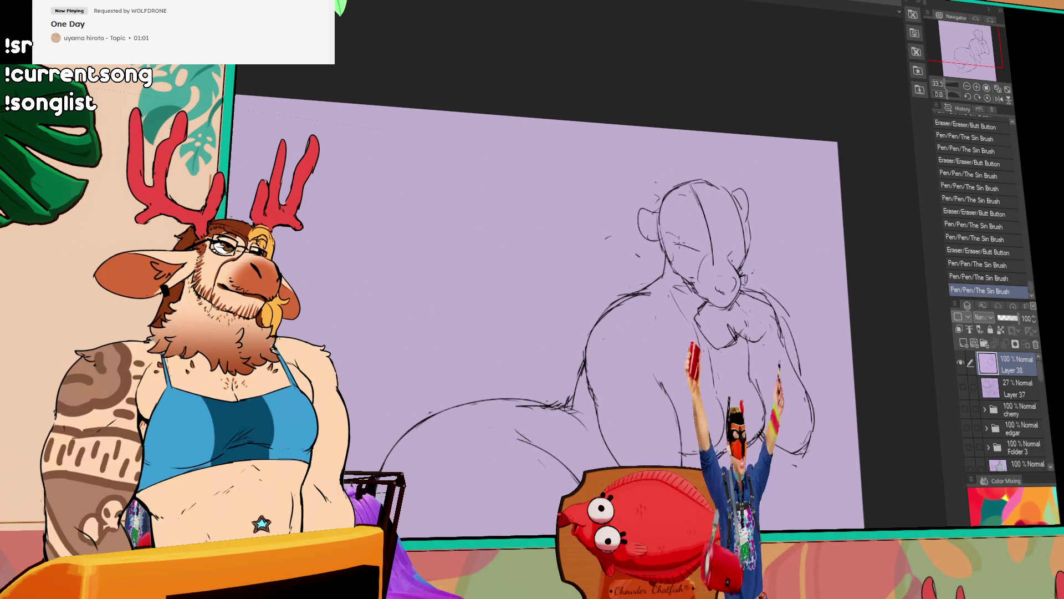
key("ctrl+y")
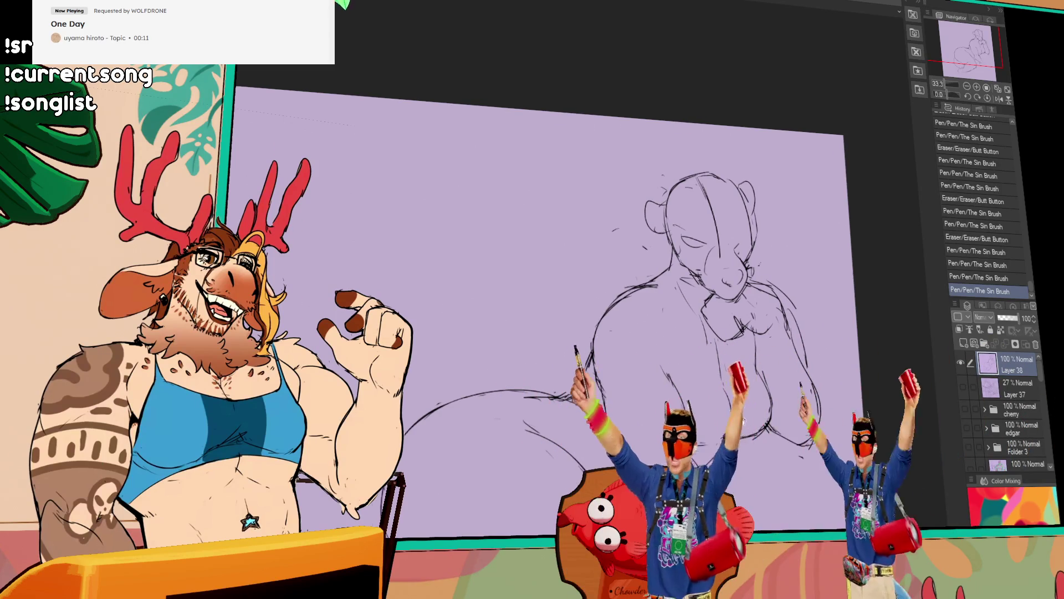
mouse_move(723, 316)
left_mouse_down()
mouse_move(744, 329)
mouse_move(765, 375)
mouse_move(748, 341)
left_mouse_up()
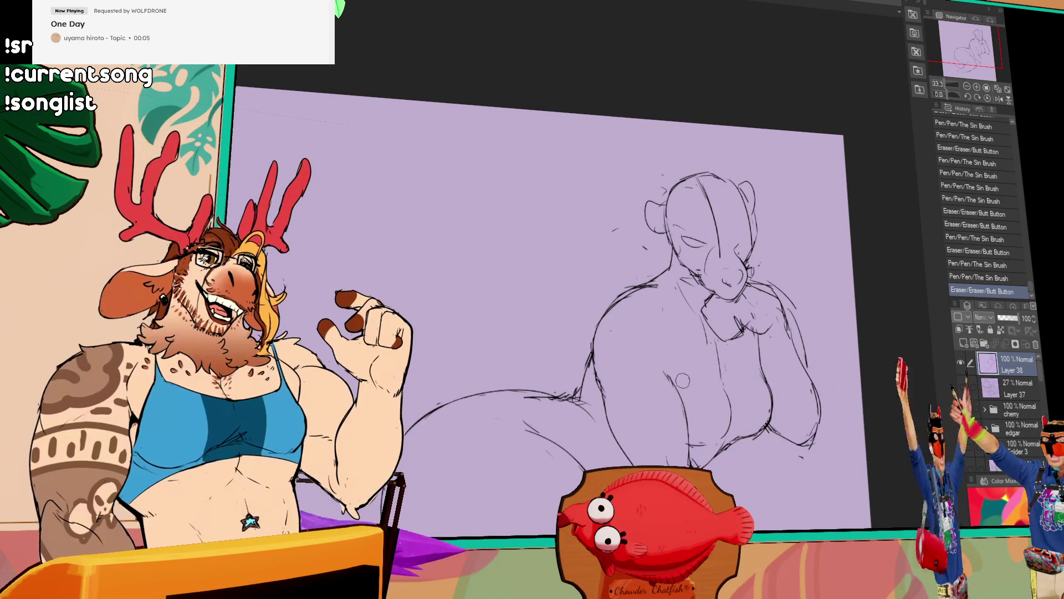
- Erase and redraw the hand lines near the face, then shrink the upper body and shift it down-left
left_click_drag(680, 395, 721, 391)
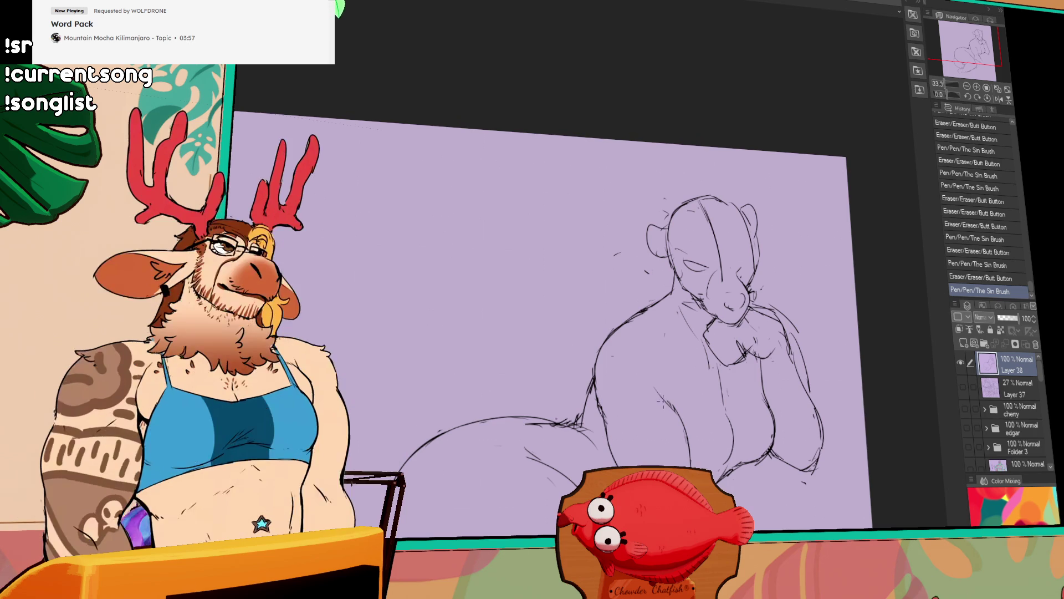
scroll(824, 392, "down", 1)
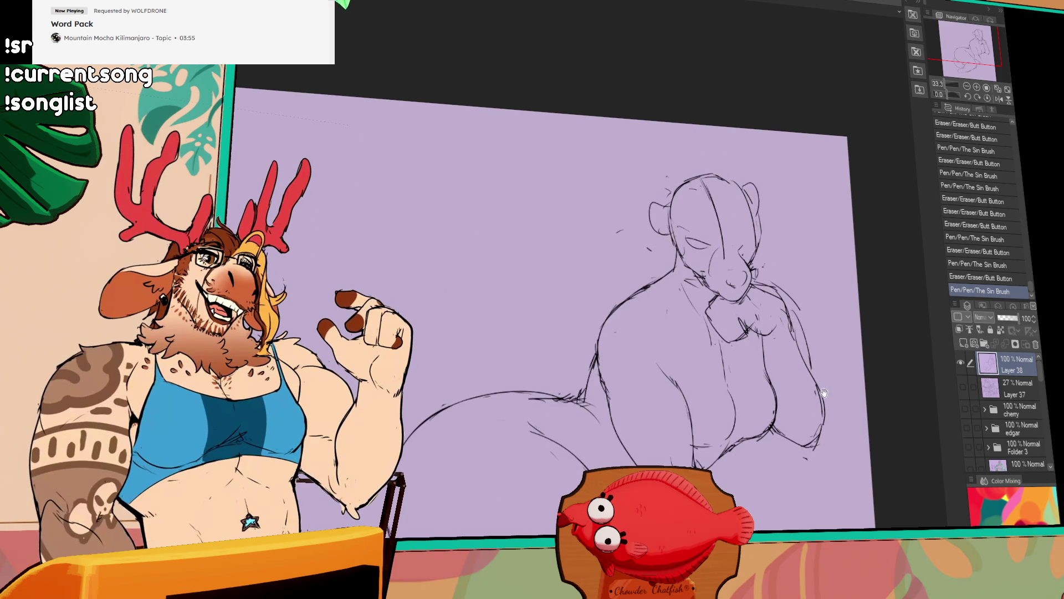
left_click_drag(782, 281, 785, 288)
left_click_drag(763, 279, 788, 299)
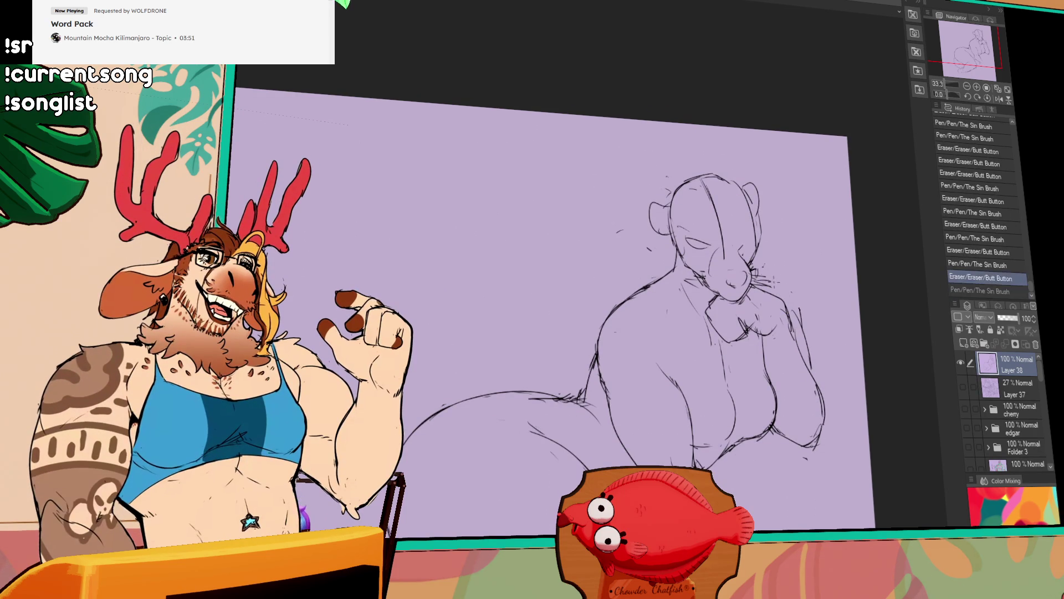
left_click_drag(795, 318, 806, 341)
left_click_drag(782, 300, 790, 312)
left_click_drag(769, 304, 790, 321)
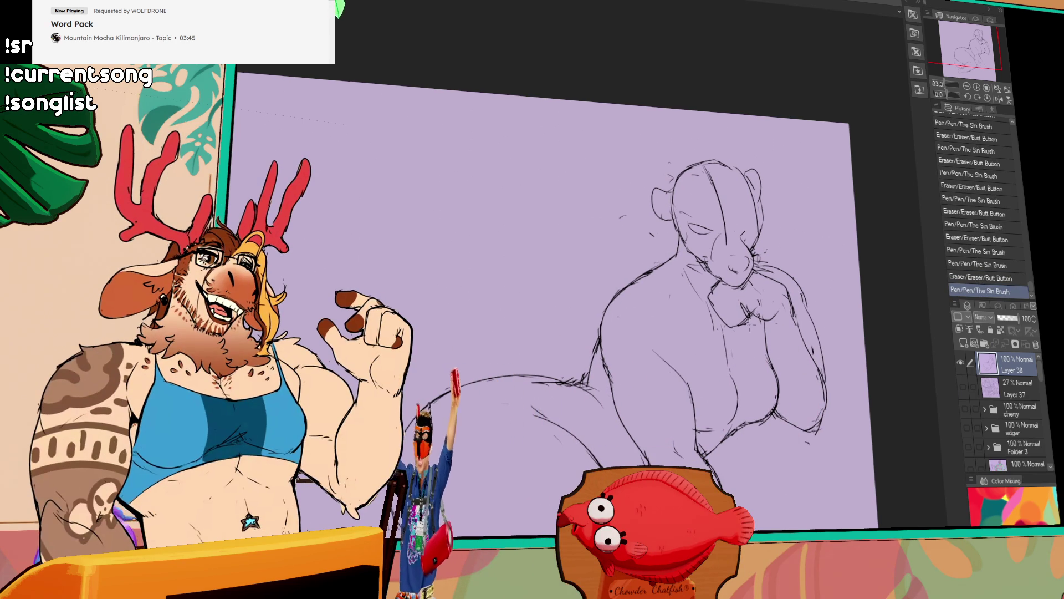
scroll(750, 358, "down", 2)
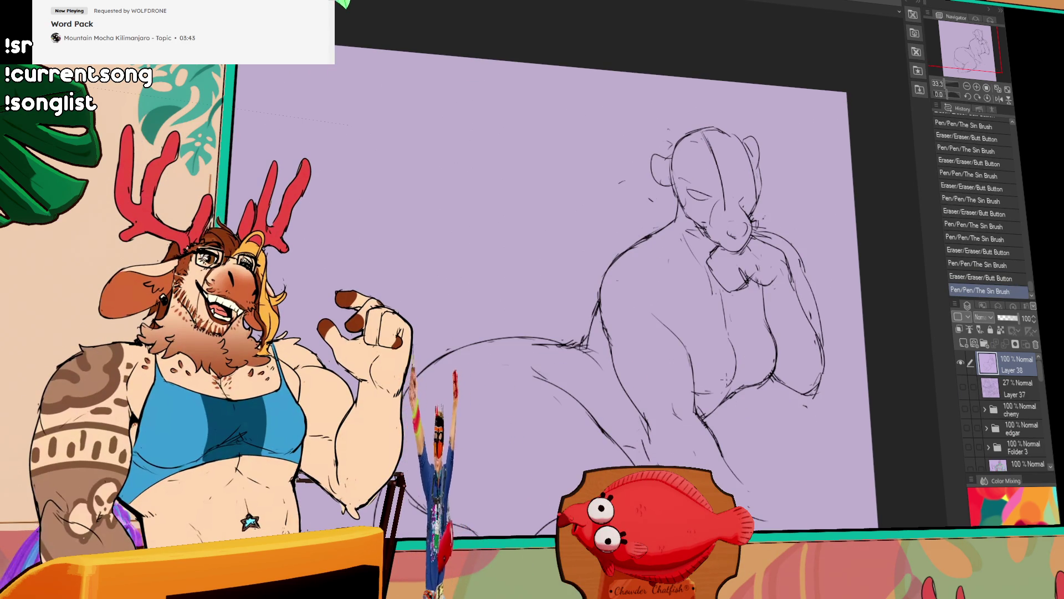
scroll(756, 353, "down", 2)
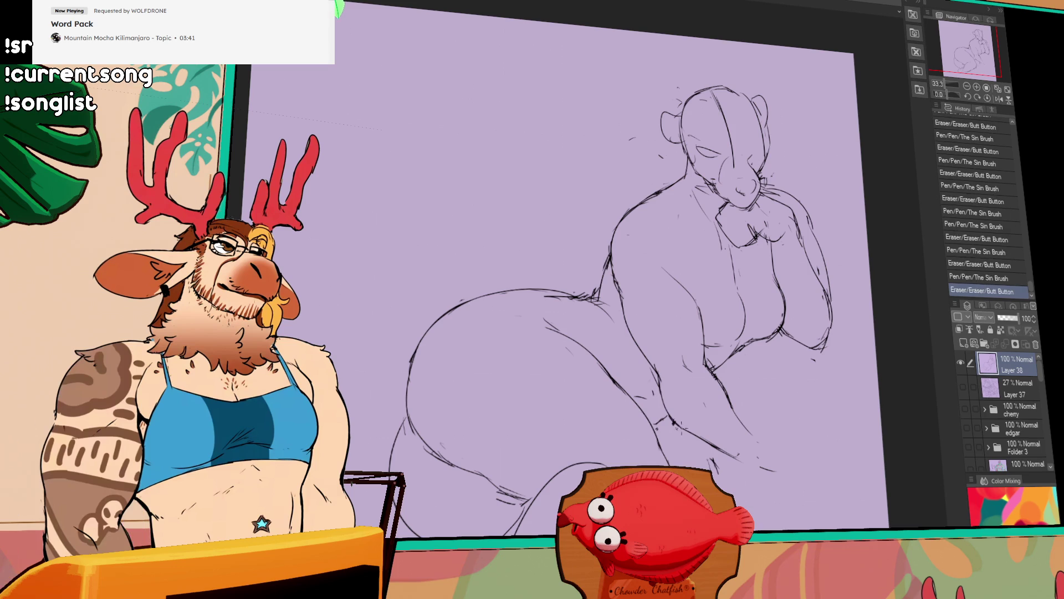
scroll(695, 414, "right", 2)
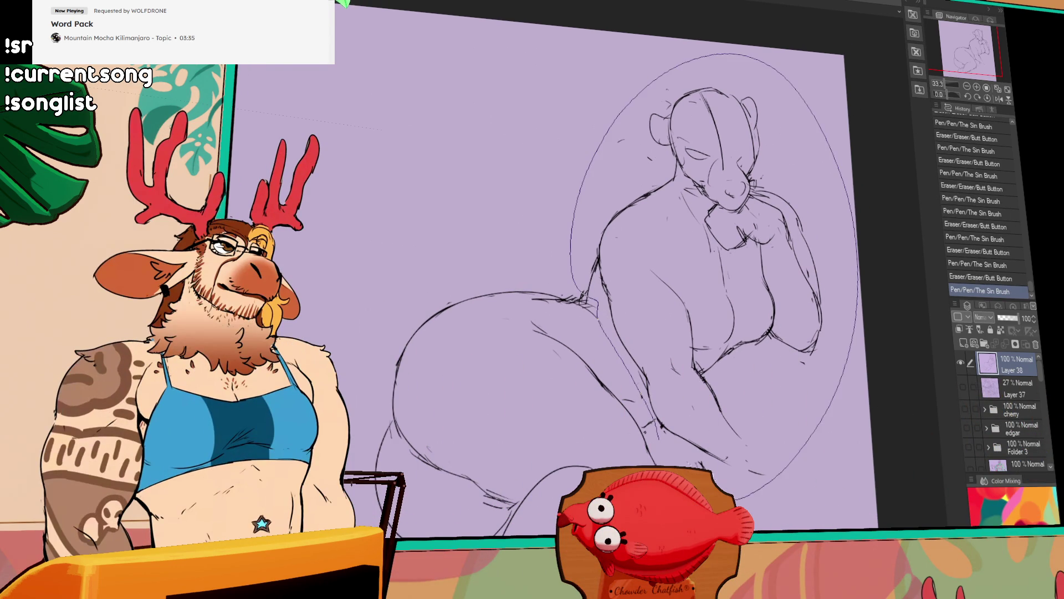
left_click_drag(759, 400, 755, 416)
- Drop the oval selection, lasso the head and shift it slightly left and down, then deselect
key("ctrl+d")
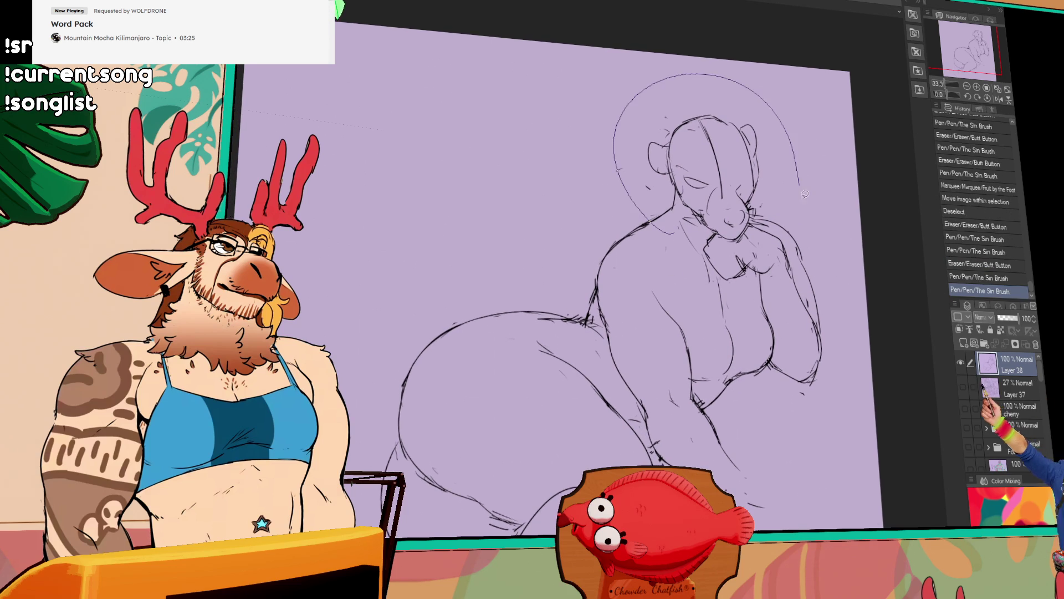
left_click_drag(770, 275, 731, 316)
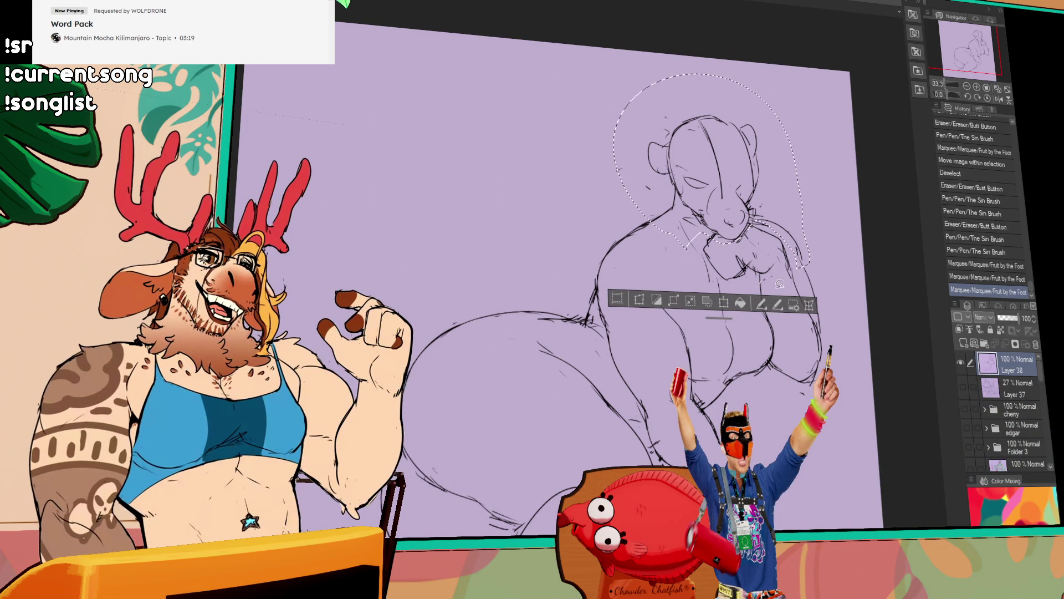
left_click_drag(711, 166, 708, 171)
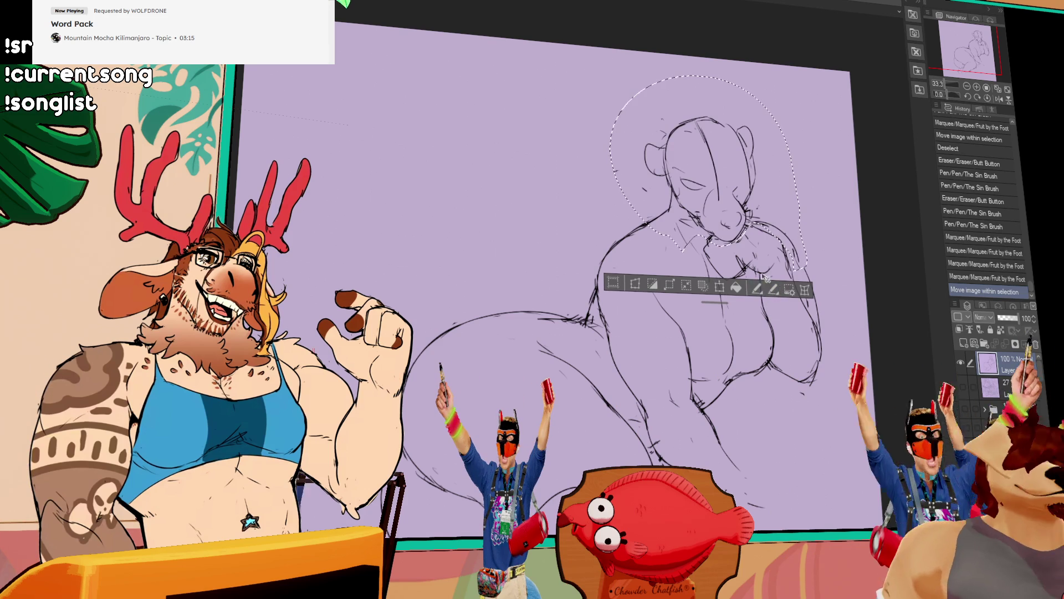
key("ctrl+d")
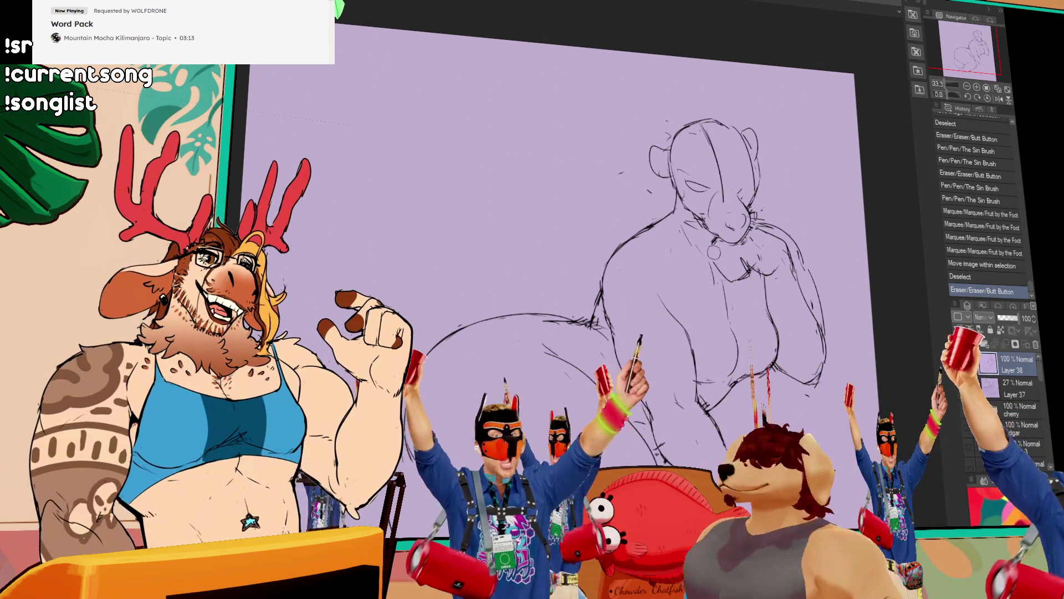
- Touch up the face and hand with small pen and eraser marks
left_click_drag(745, 499, 769, 507)
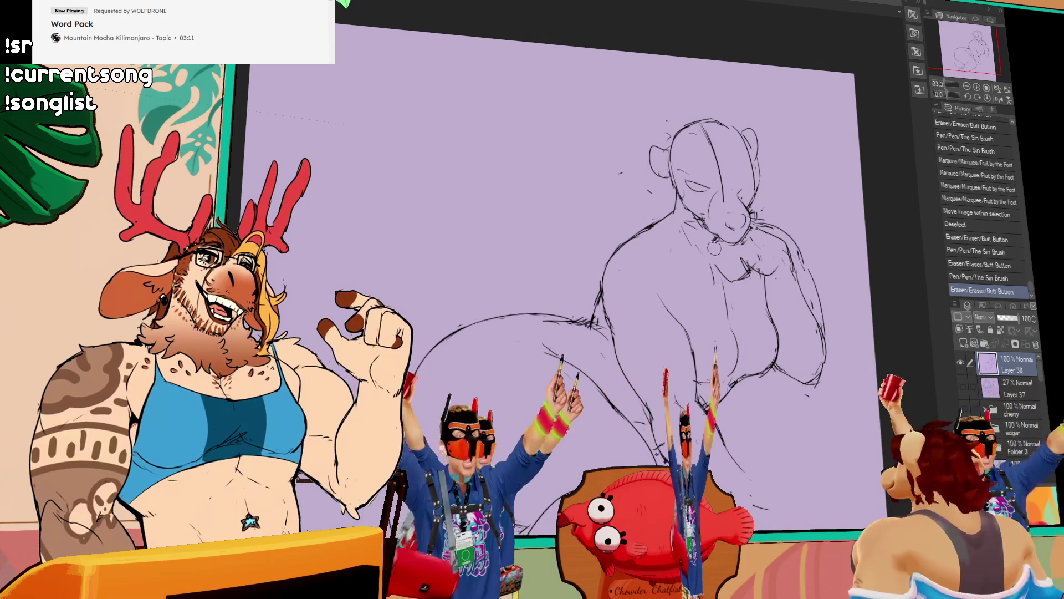
left_click_drag(707, 246, 720, 254)
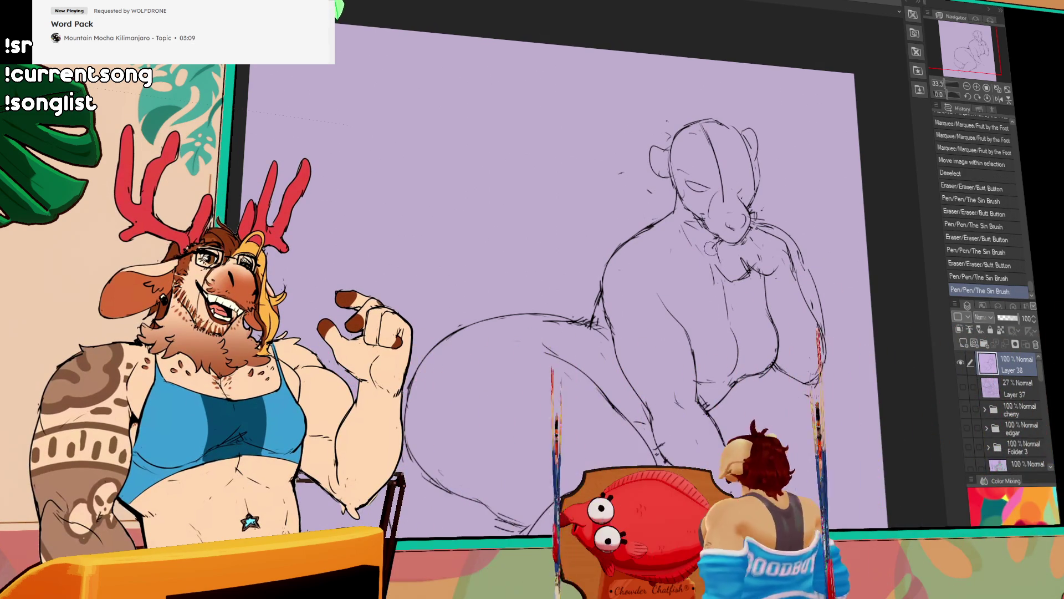
left_click_drag(746, 291, 752, 302)
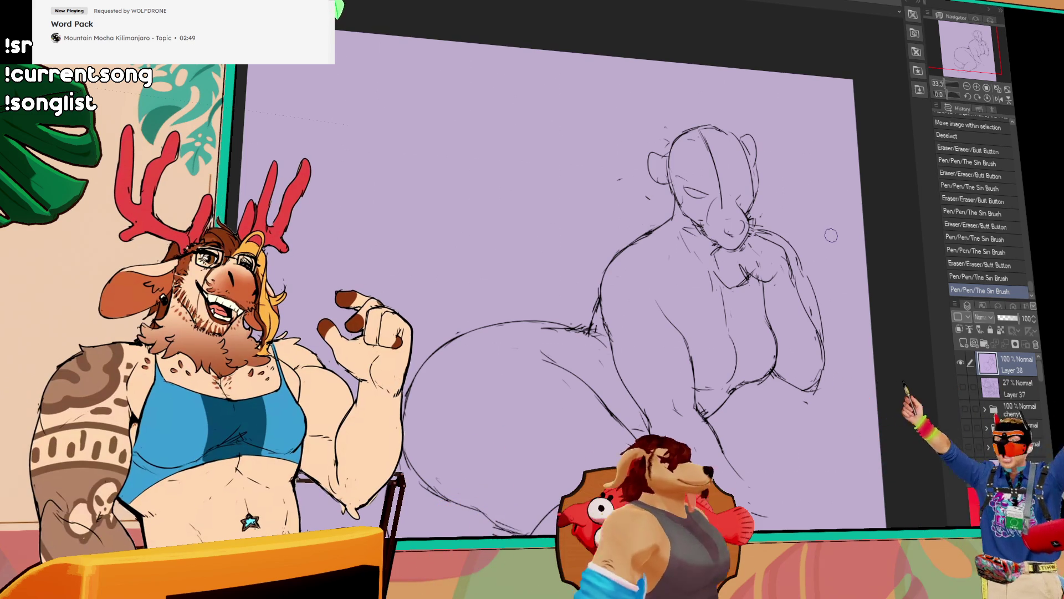
- Erase and redraw the hip and thigh contours with fresh pen strokes
left_click_drag(831, 236, 824, 250)
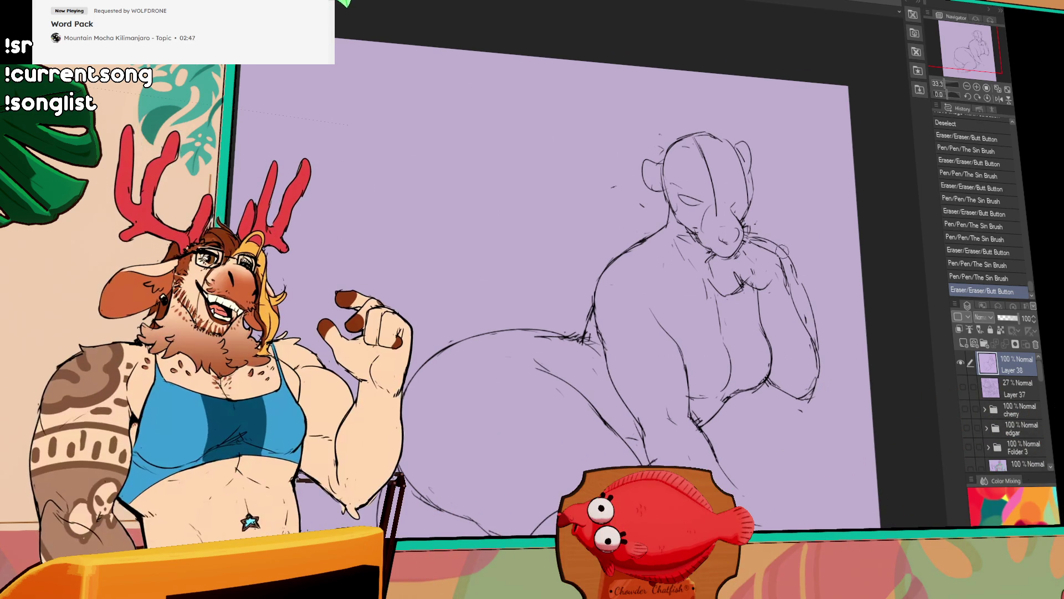
left_click_drag(404, 386, 407, 486)
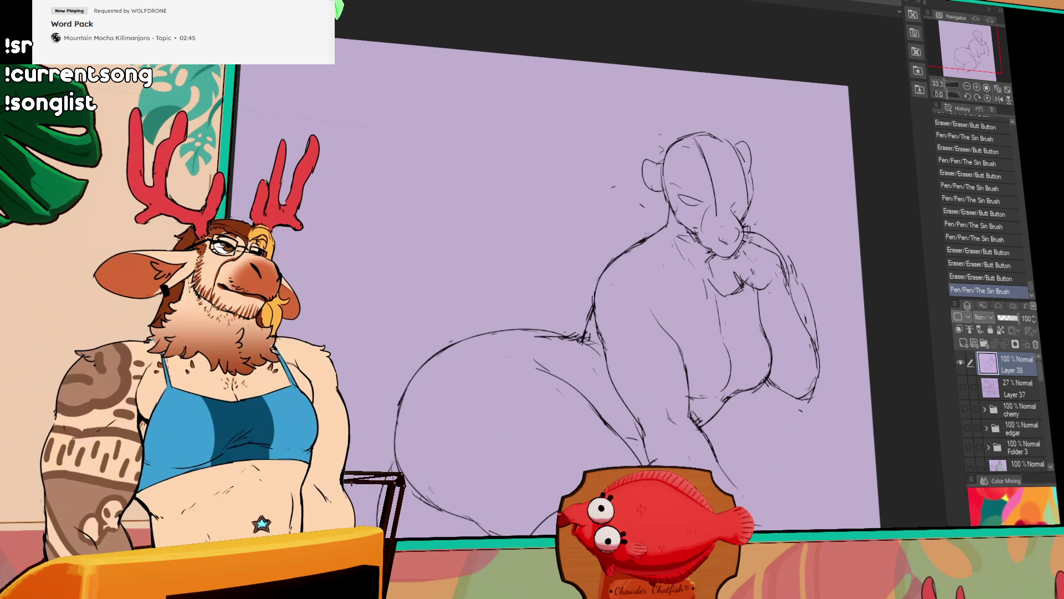
mouse_move(803, 286)
left_mouse_down()
mouse_move(817, 364)
mouse_move(800, 388)
left_mouse_up()
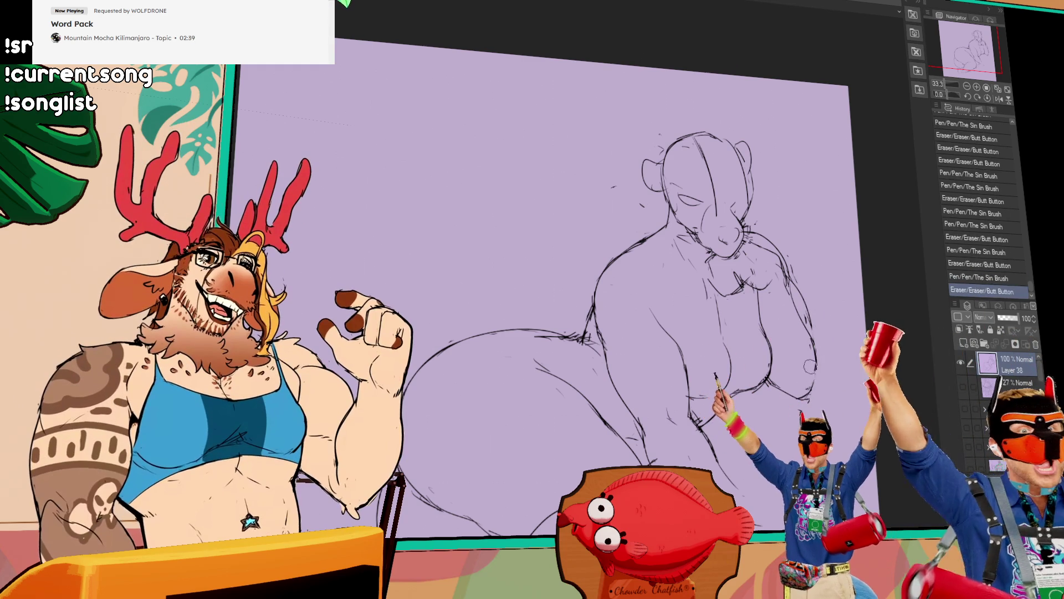
left_click_drag(698, 408, 719, 388)
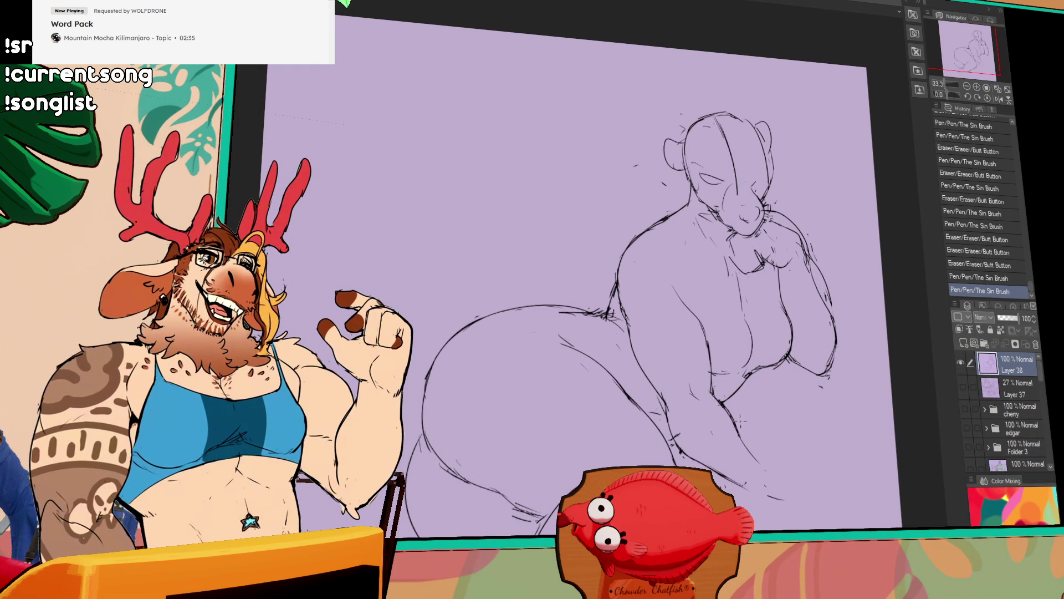
scroll(739, 420, "up", 2)
mouse_move(764, 420)
left_mouse_down()
mouse_move(819, 416)
mouse_move(861, 357)
left_mouse_up()
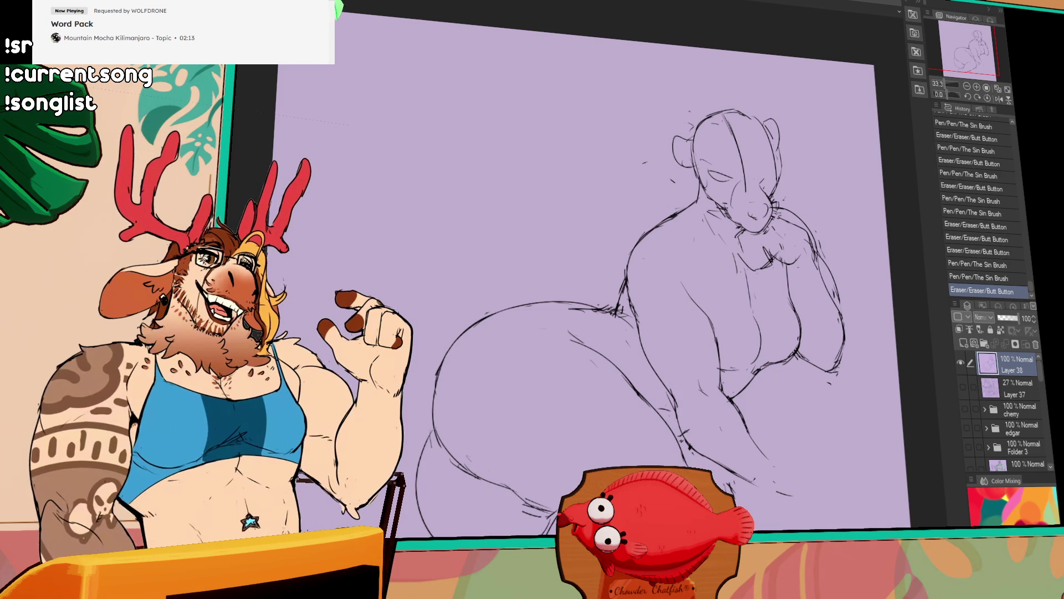
- Start a short tail curve beside the hips, then undo the last strokes
left_click_drag(677, 434, 687, 445)
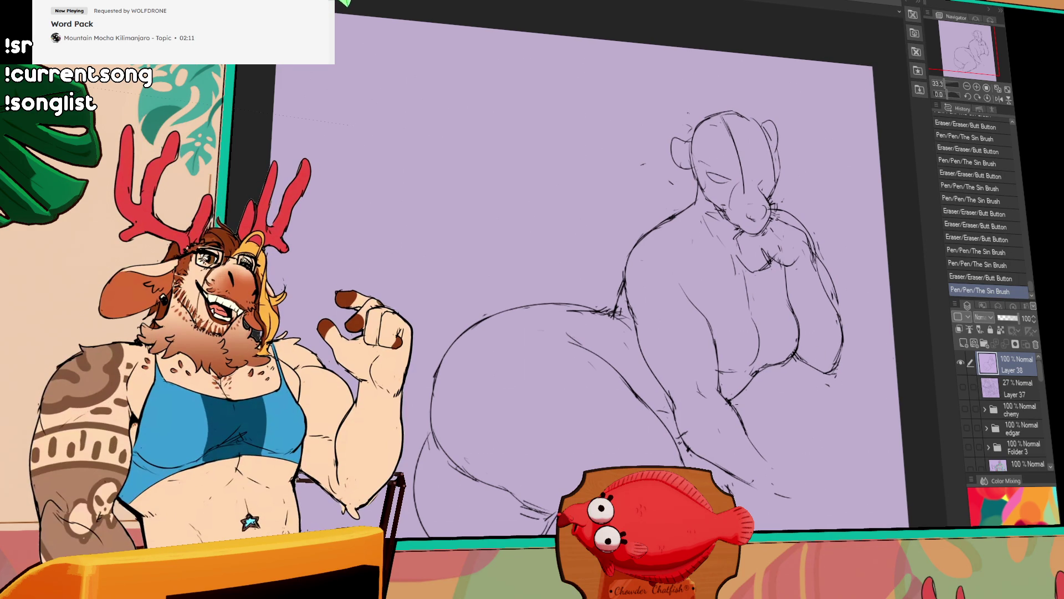
left_click_drag(590, 432, 618, 377)
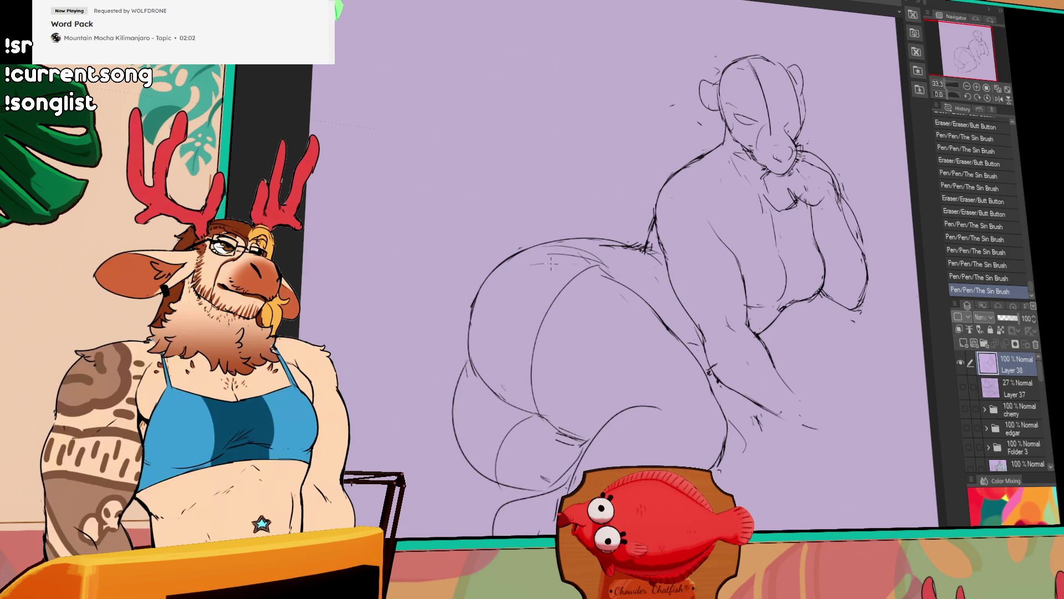
left_click_drag(537, 265, 666, 306)
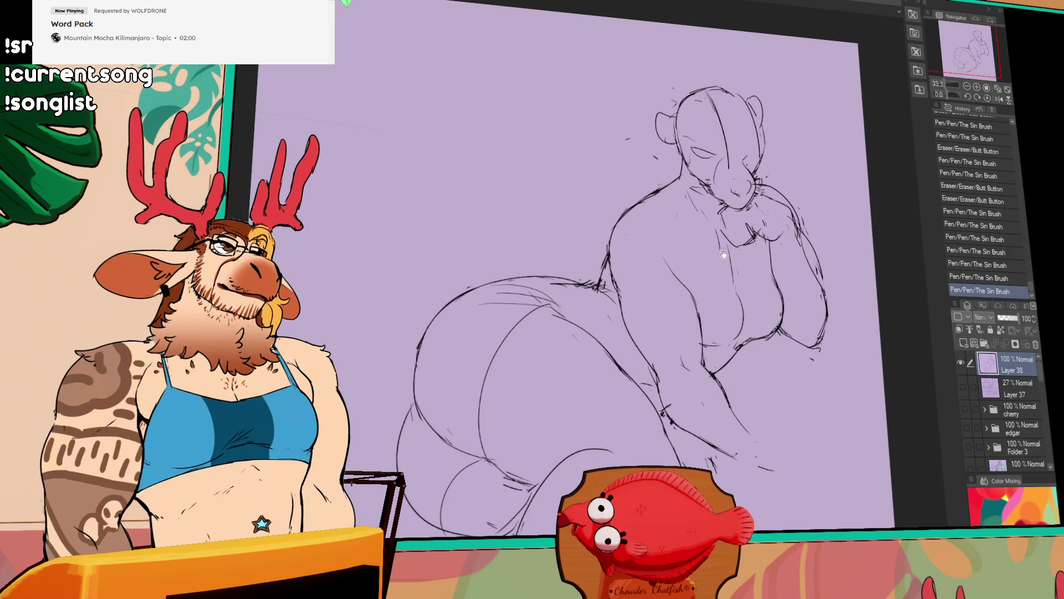
left_click_drag(674, 248, 840, 279)
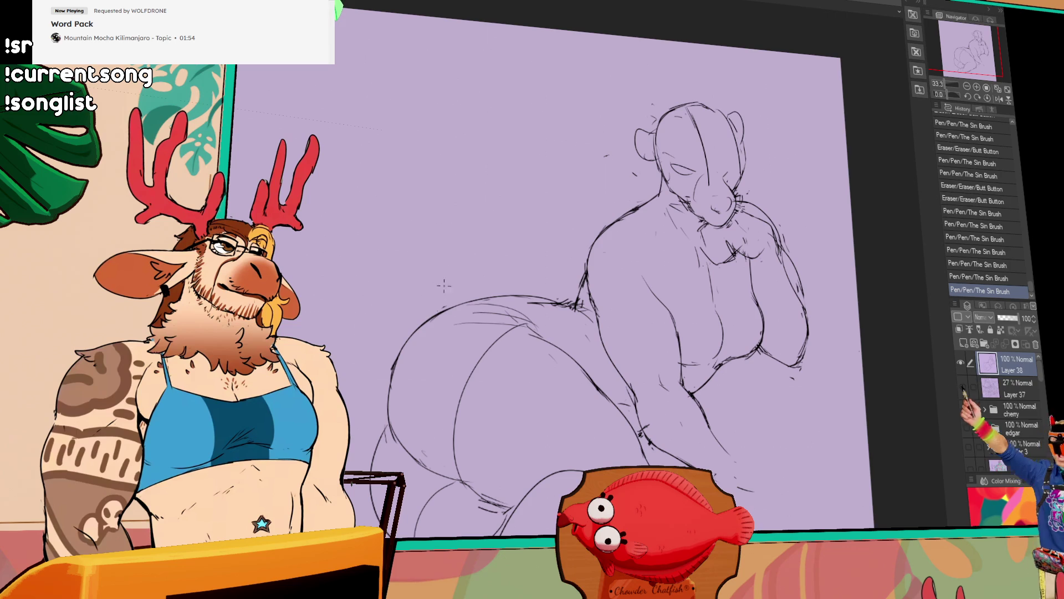
left_click_drag(387, 290, 405, 320)
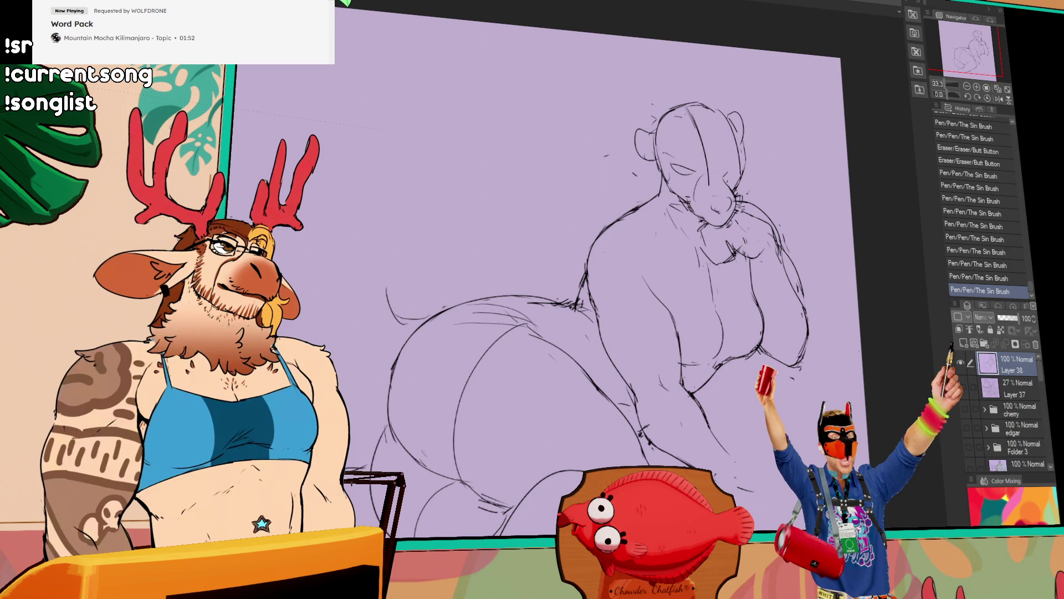
key("ctrl+z")
key("ctrl+z")
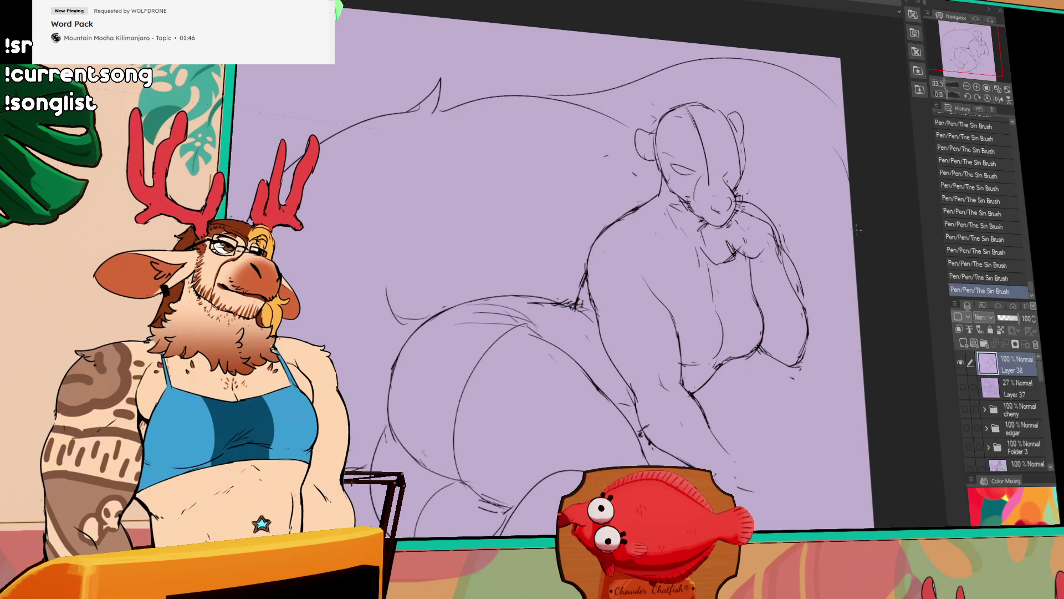
- Draw wispy strokes right of the head and erase stray neck lines, undoing one slip
left_click_drag(785, 314, 756, 308)
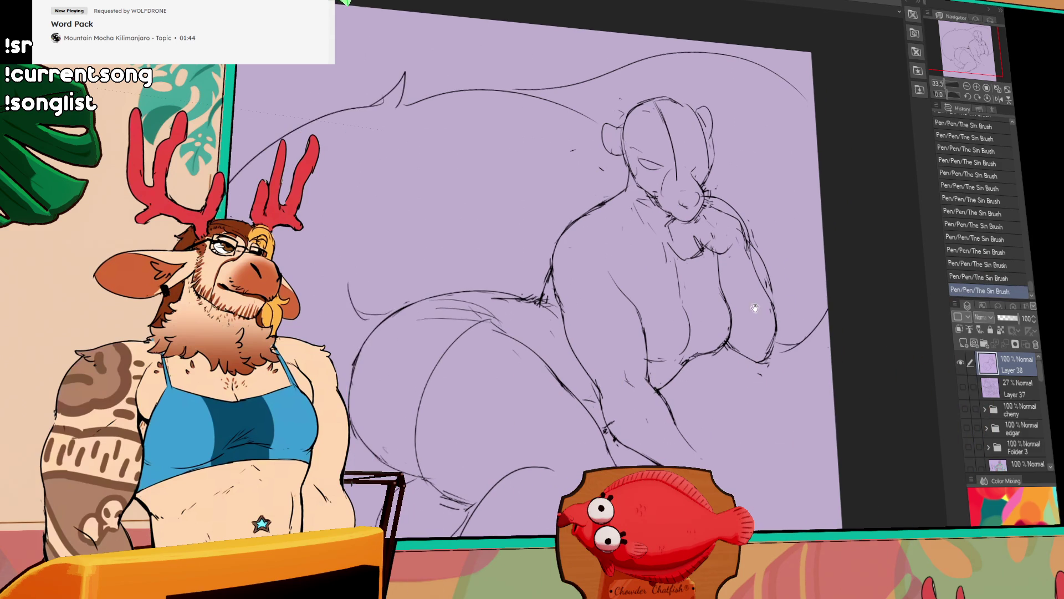
left_click_drag(816, 350, 771, 275)
left_click_drag(771, 122, 732, 178)
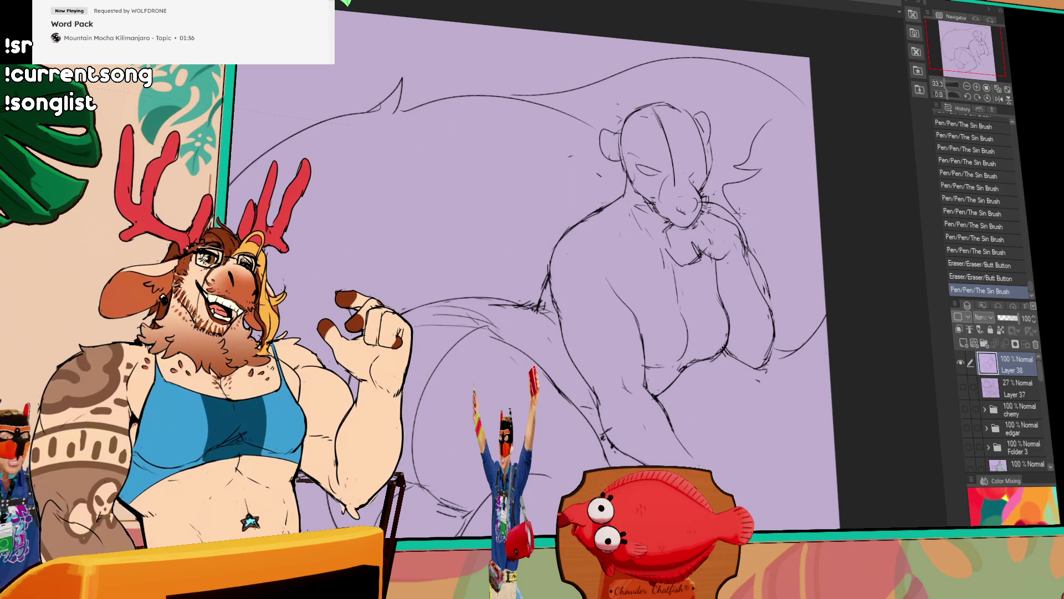
left_click_drag(617, 200, 624, 212)
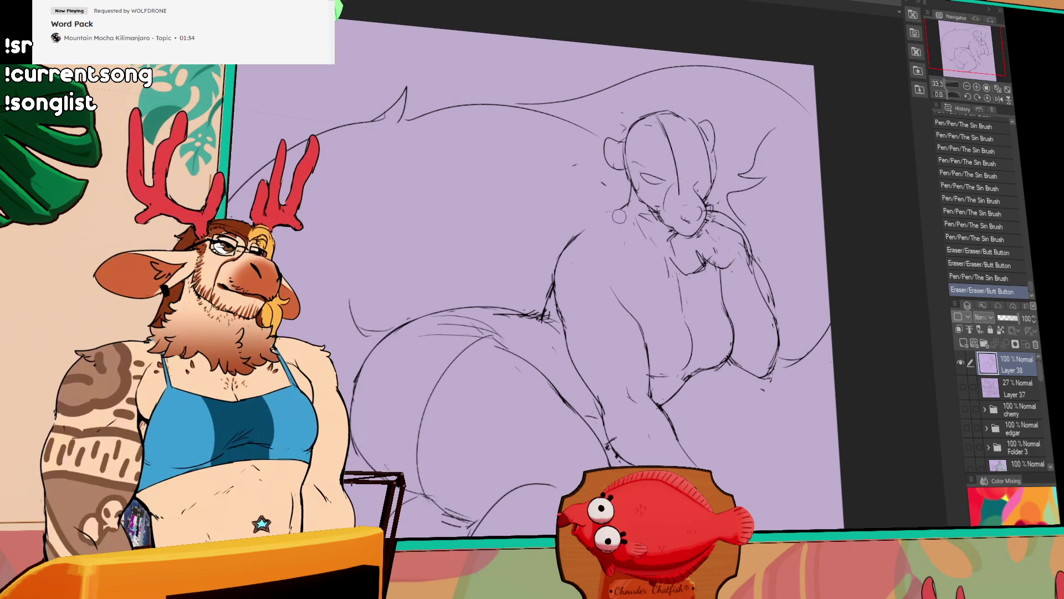
key("ctrl+z")
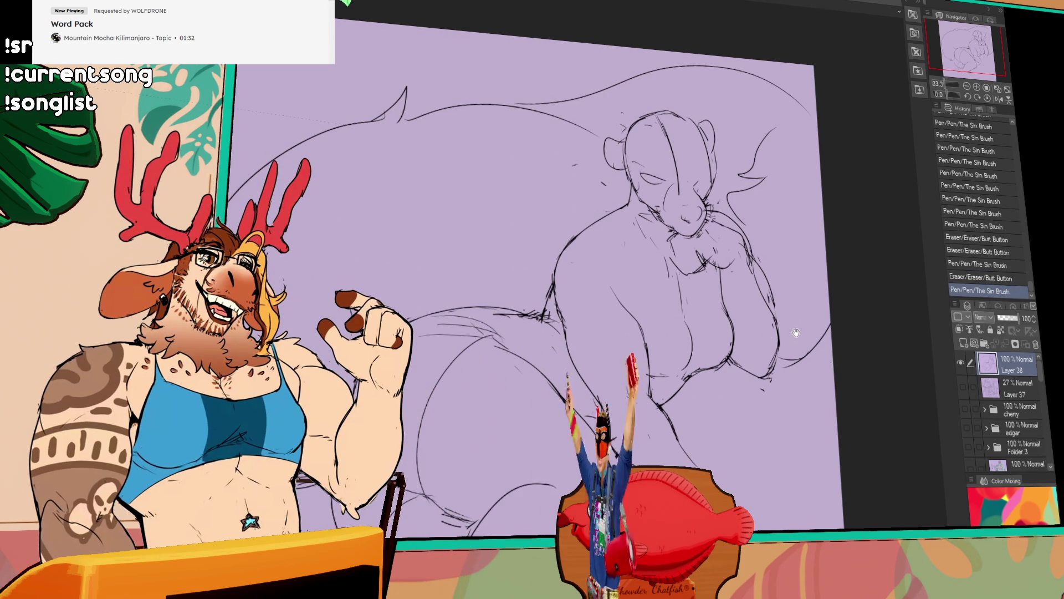
left_click_drag(602, 314, 639, 283)
left_click_drag(765, 404, 758, 395)
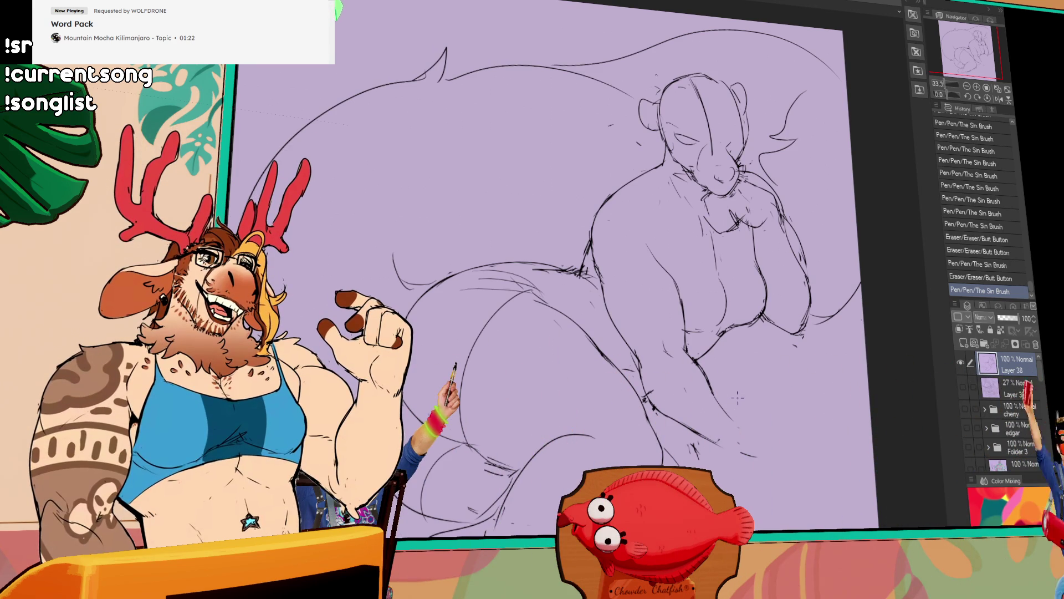
scroll(748, 400, "down", 1)
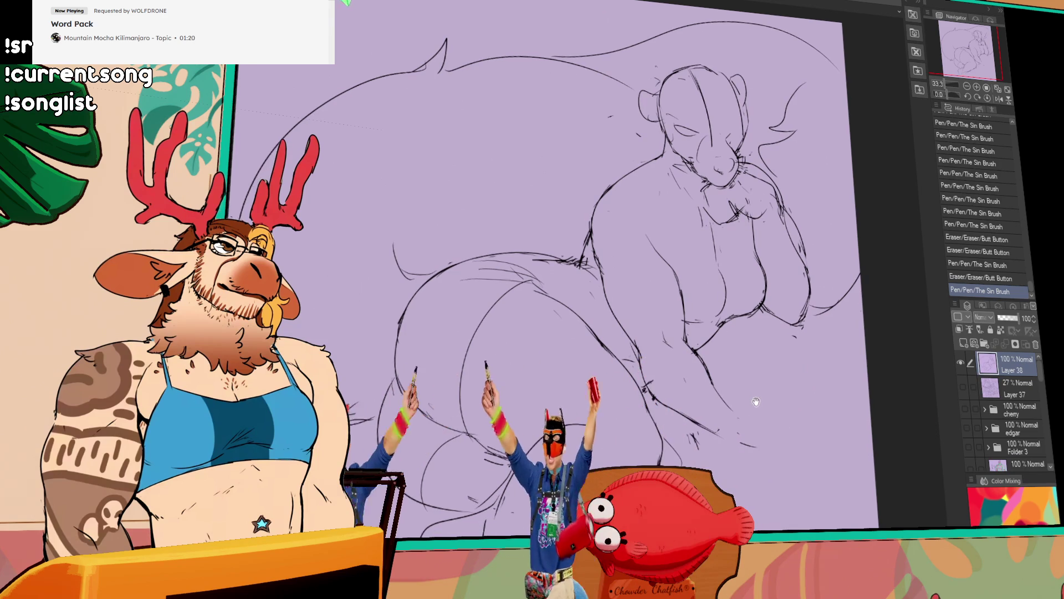
- Erase and redraw the lines around the hand with short strokes, undoing the last erase
mouse_move(759, 404)
left_mouse_down()
mouse_move(696, 431)
mouse_move(731, 412)
mouse_move(740, 418)
left_mouse_up()
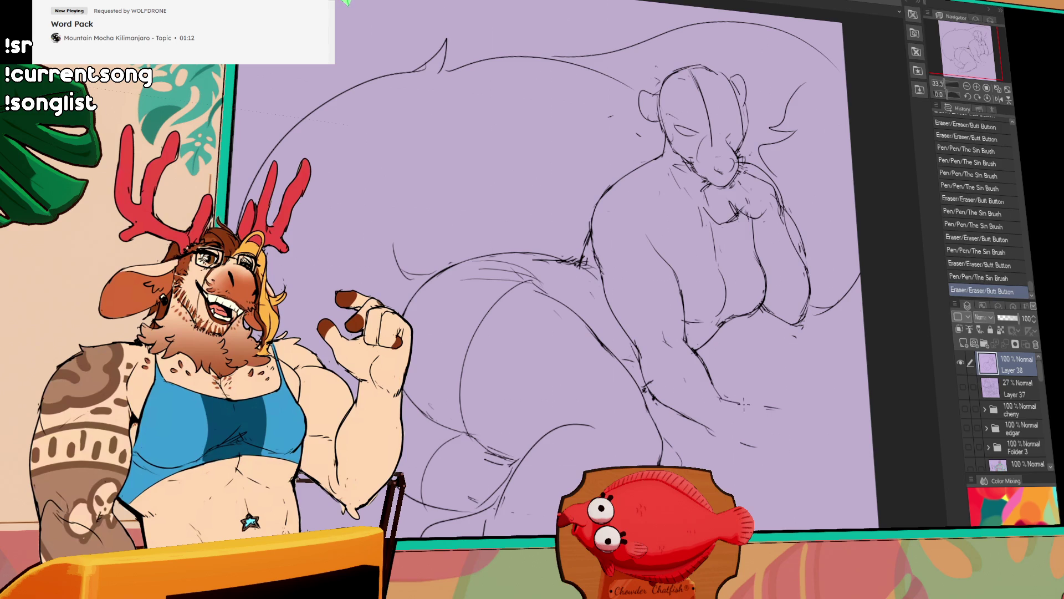
left_click_drag(745, 435, 759, 444)
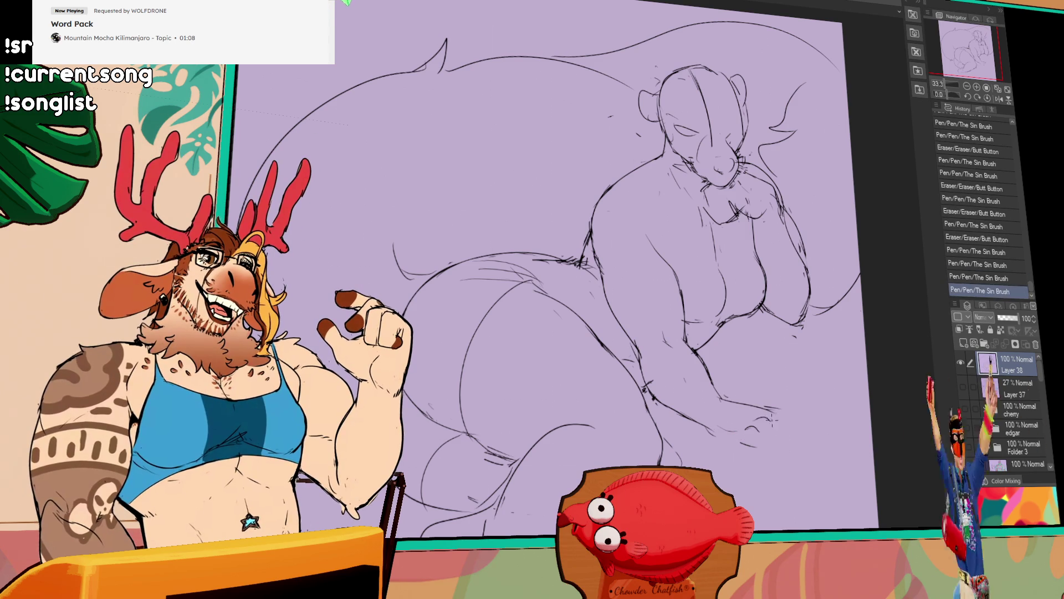
mouse_move(733, 412)
left_mouse_down()
mouse_move(757, 425)
mouse_move(774, 412)
left_mouse_up()
mouse_move(707, 429)
left_mouse_down()
mouse_move(723, 441)
mouse_move(715, 436)
left_mouse_up()
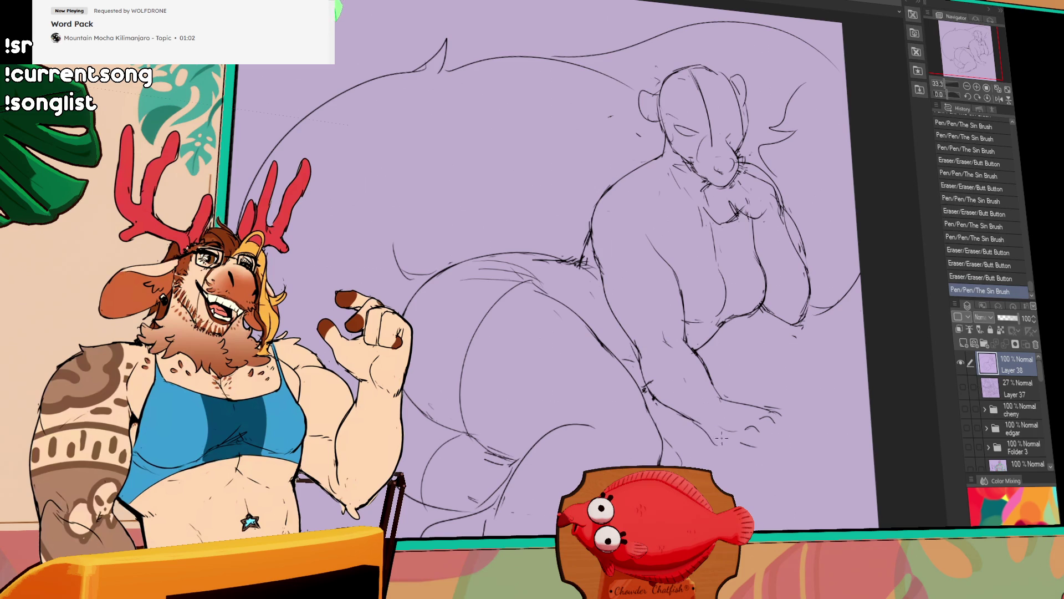
mouse_move(736, 416)
left_mouse_down()
mouse_move(753, 419)
mouse_move(774, 456)
left_mouse_up()
left_click_drag(758, 449, 783, 460)
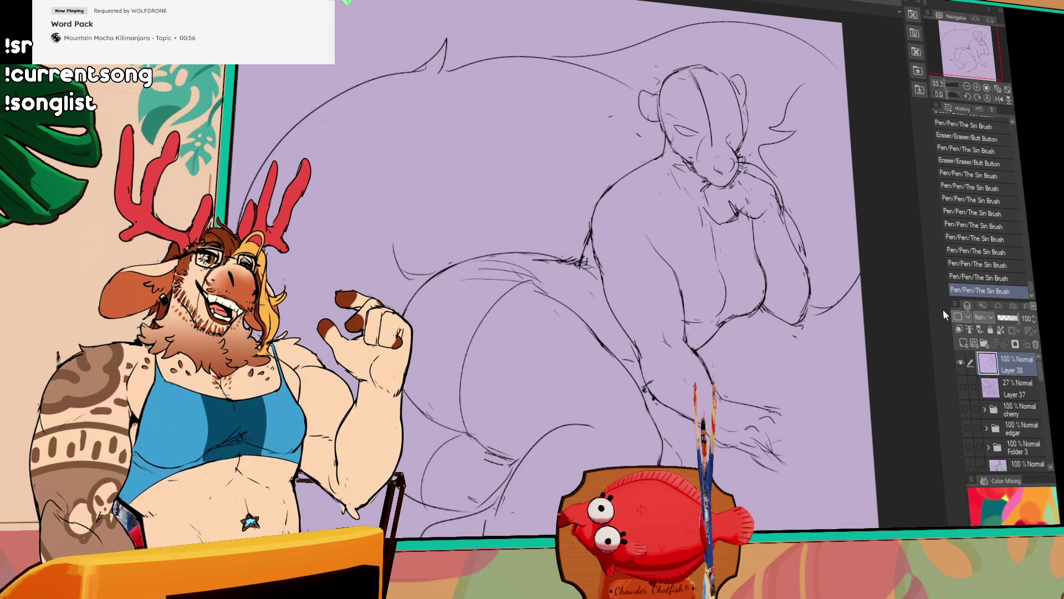
left_click_drag(761, 443, 769, 447)
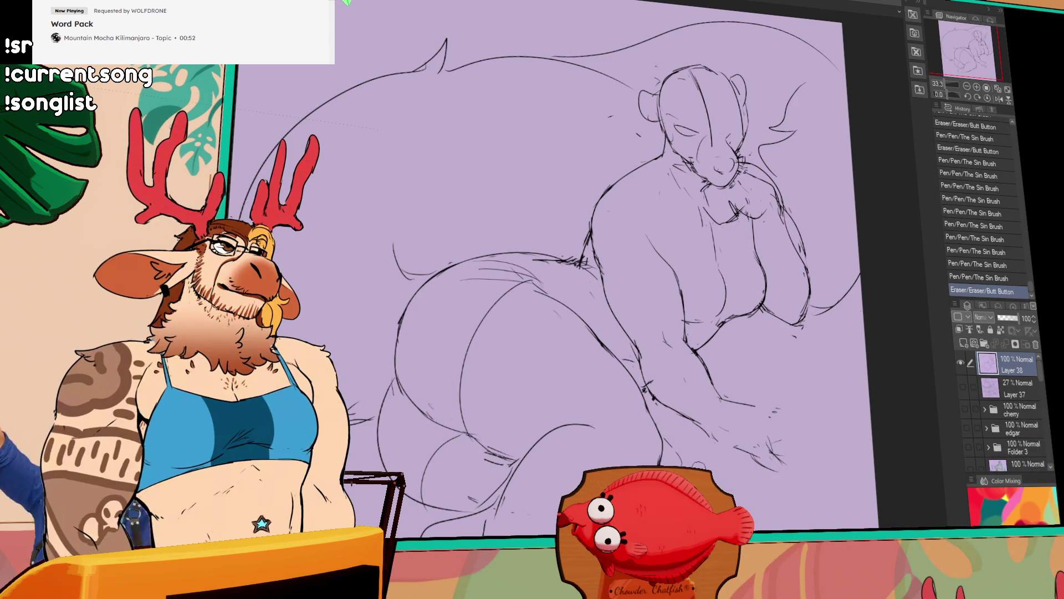
key("ctrl+z")
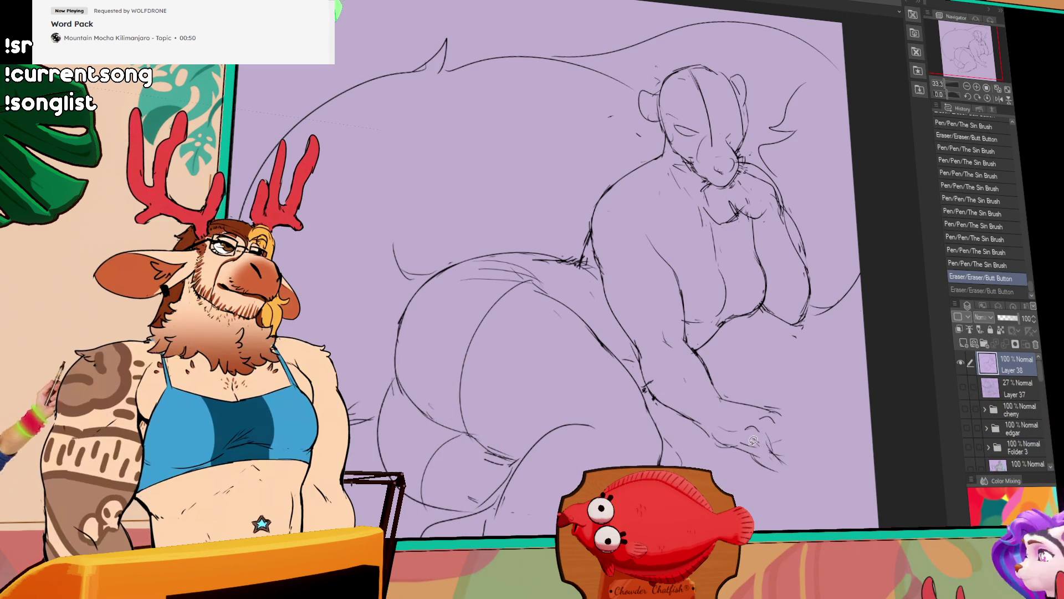
- Lasso the old hand strokes, delete them and clear the selection
key("m")
left_click_drag(790, 389, 796, 397)
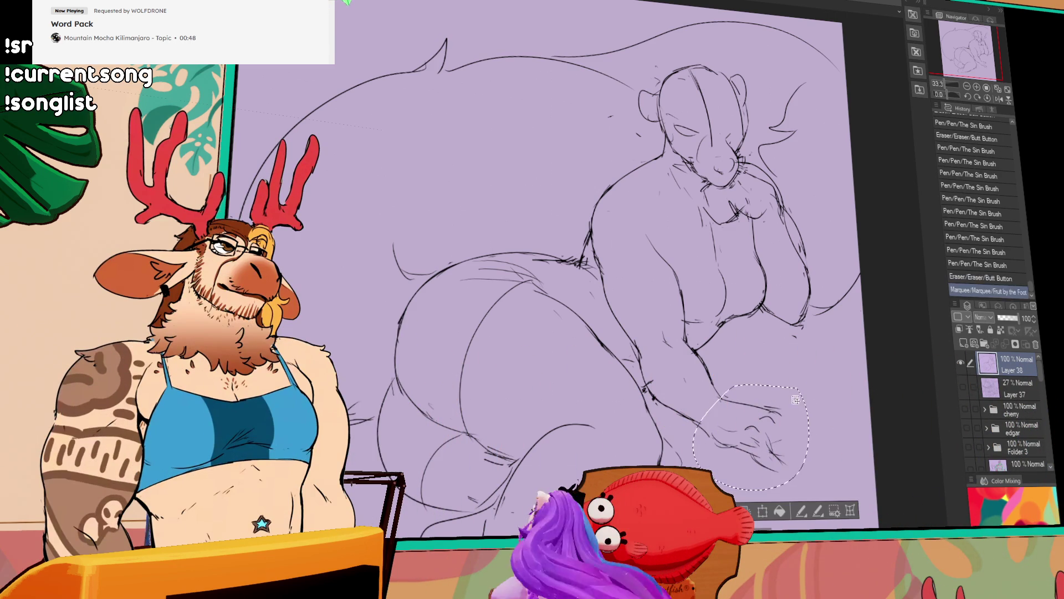
key("Delete")
key("ctrl+d")
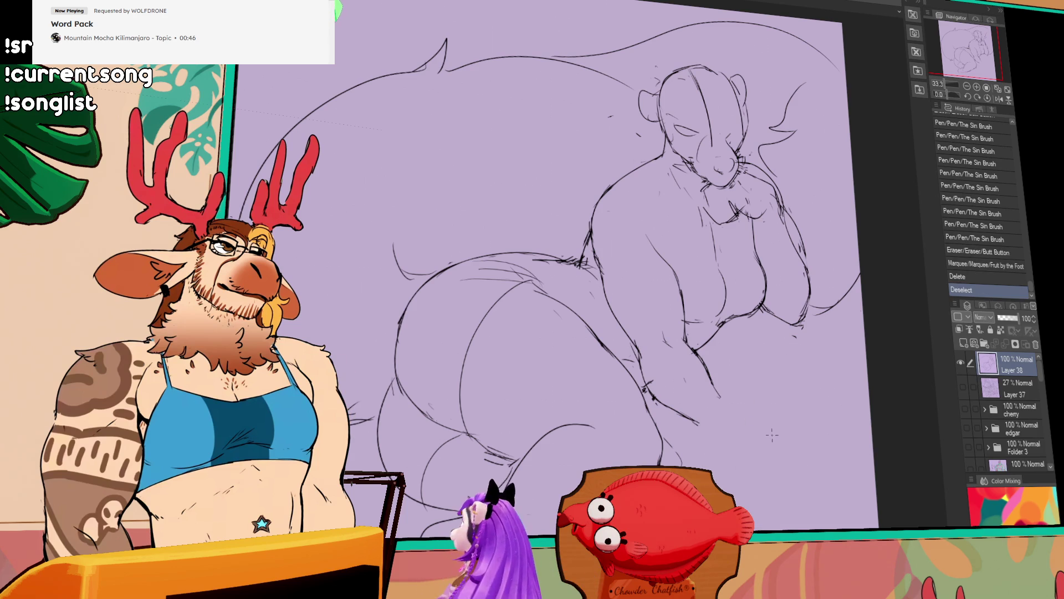
- Redraw the lower arm and leg lines with pen and eraser, undoing one stroke
mouse_move(716, 395)
left_mouse_down()
mouse_move(745, 423)
mouse_move(697, 445)
left_mouse_up()
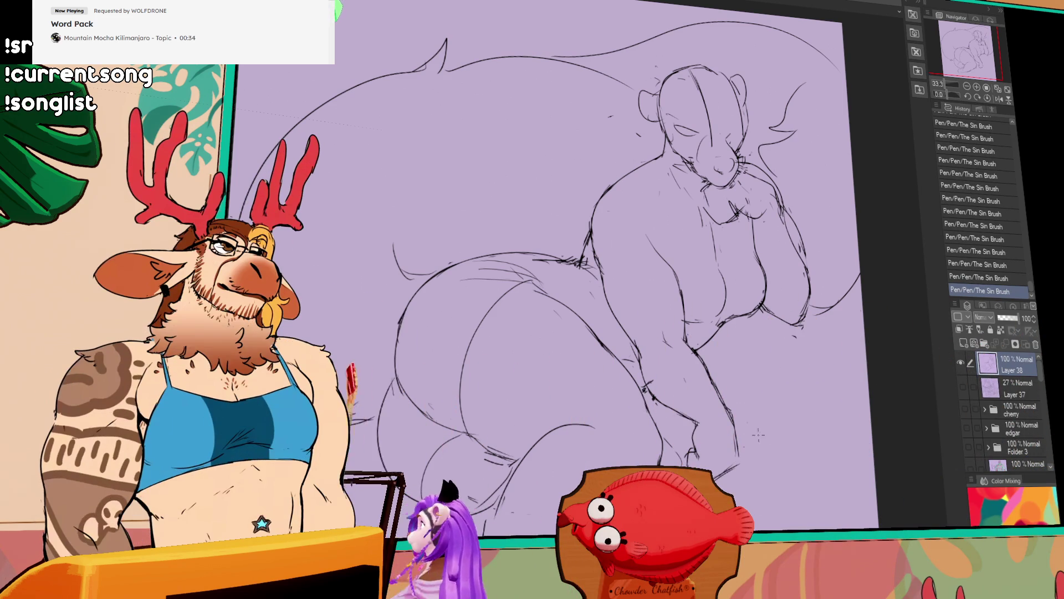
left_click_drag(717, 453, 694, 462)
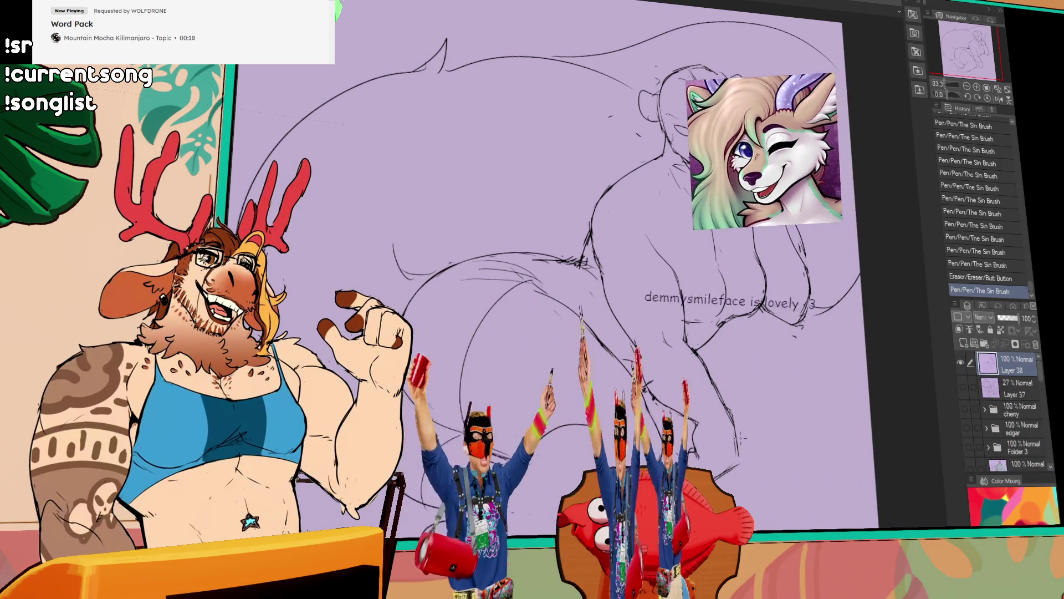
scroll(609, 455, "down", 1)
key("ctrl+z")
left_click_drag(471, 435, 497, 450)
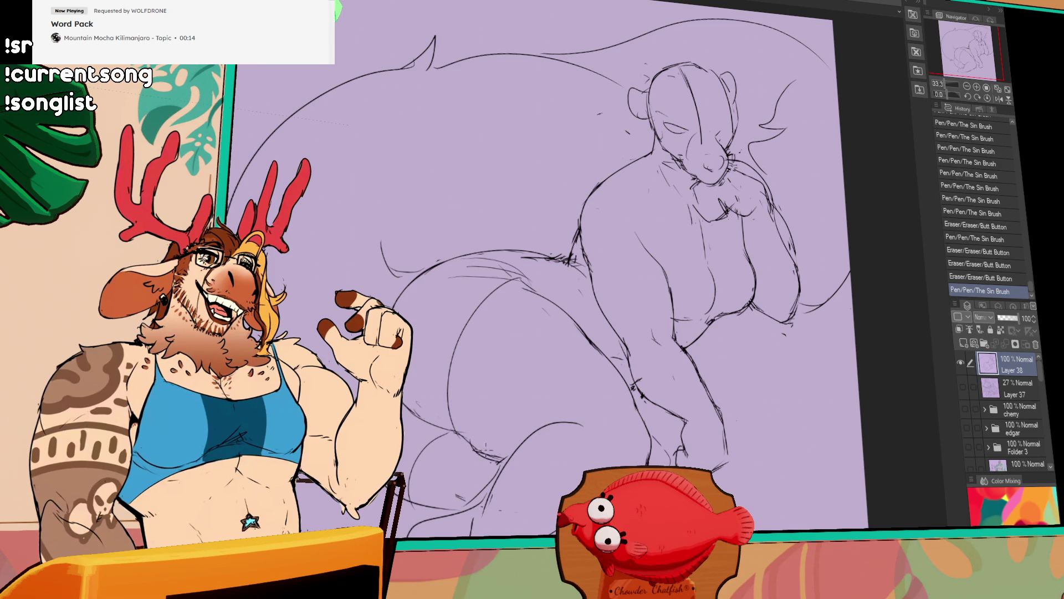
scroll(722, 354, "up", 1)
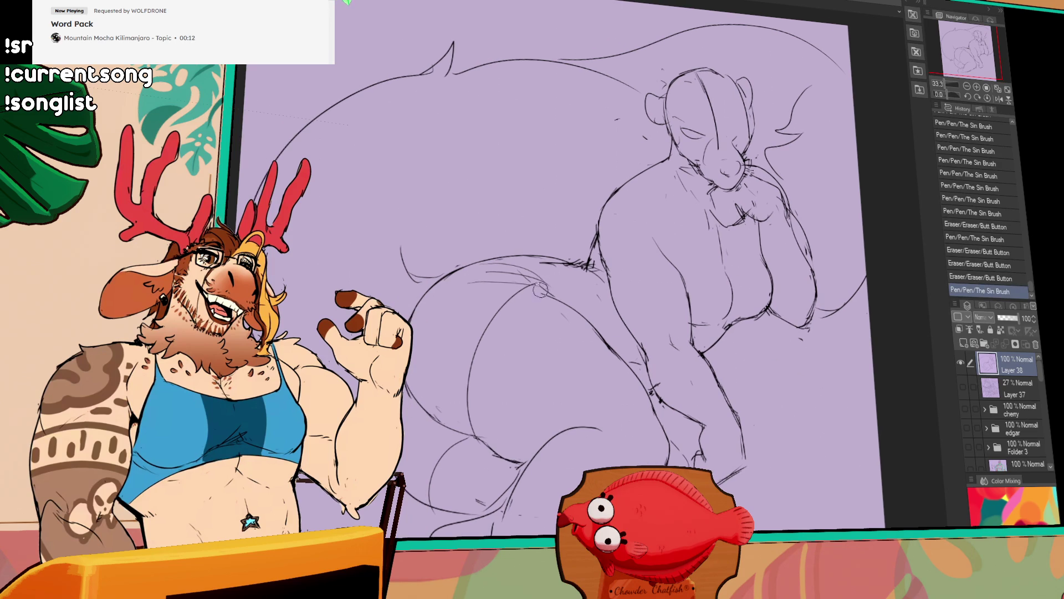
left_click_drag(527, 271, 551, 277)
left_click_drag(741, 391, 762, 406)
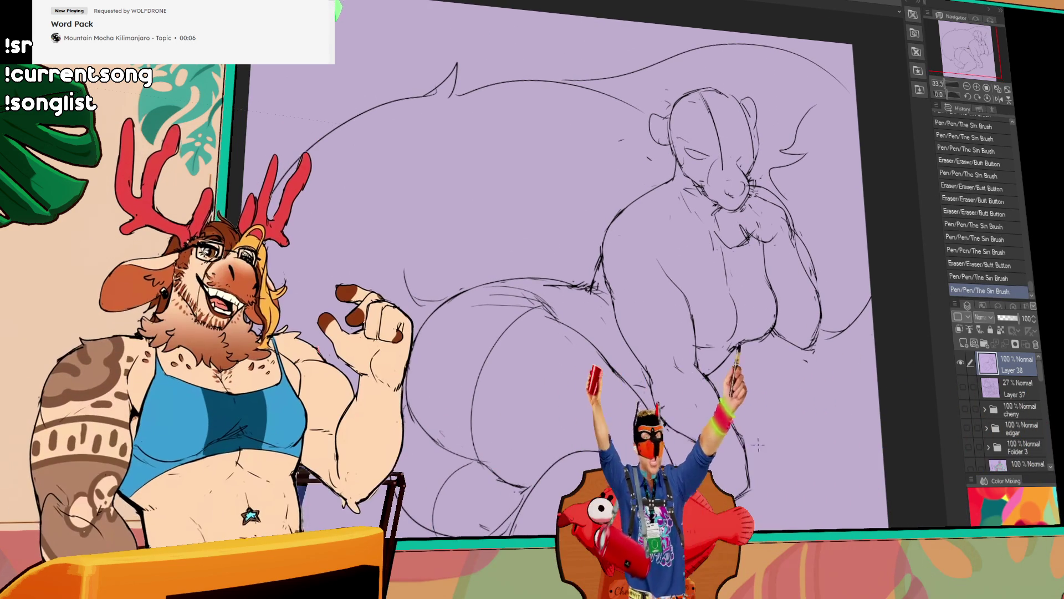
scroll(790, 468, "down", 1)
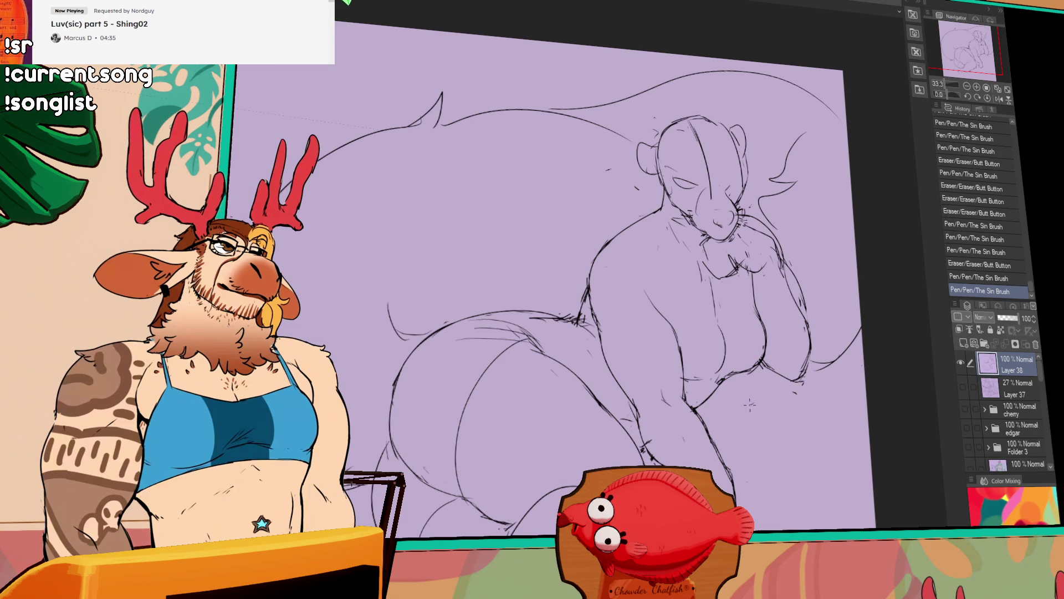
- Place a stray pen mark, undo it and restore it
left_click(662, 337)
key("ctrl+z")
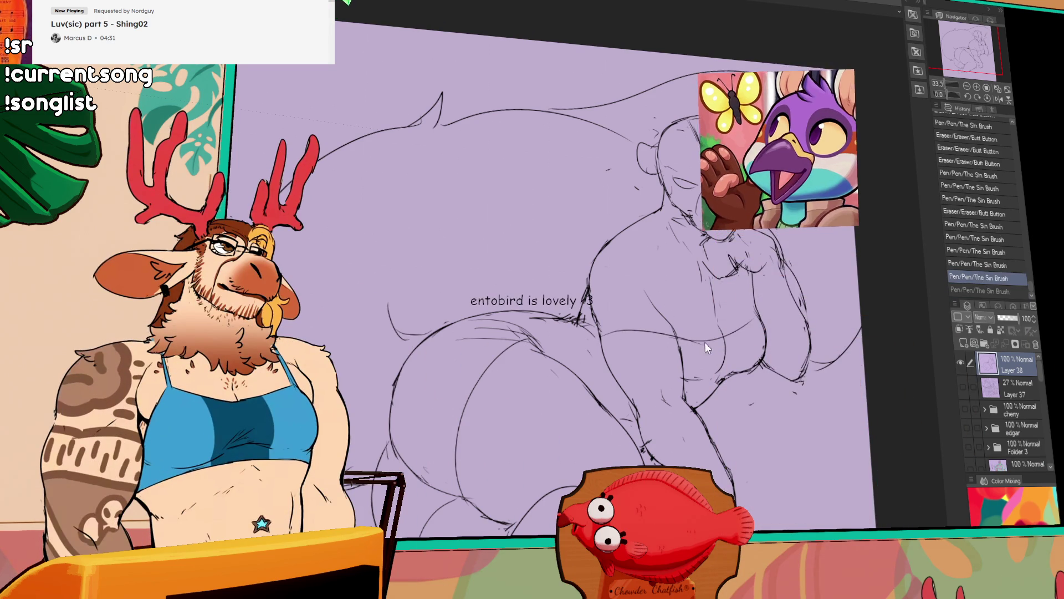
left_click(755, 336)
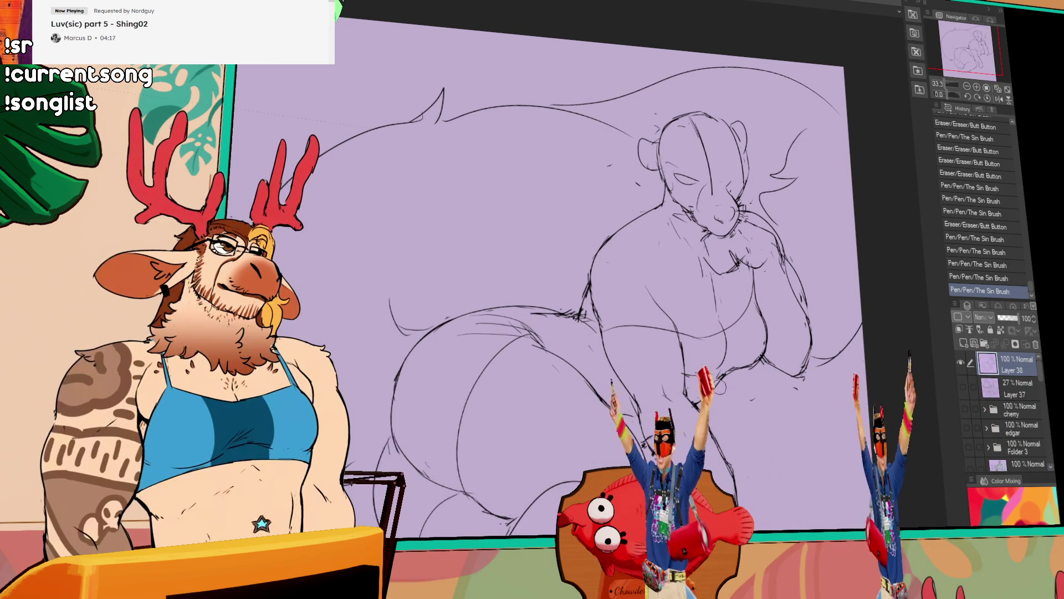
- Sketch the outer left haunch curve, trim stray belly lines and add a chest stroke
left_click_drag(690, 366, 707, 416)
left_click_drag(390, 300, 379, 524)
left_click_drag(732, 366, 748, 353)
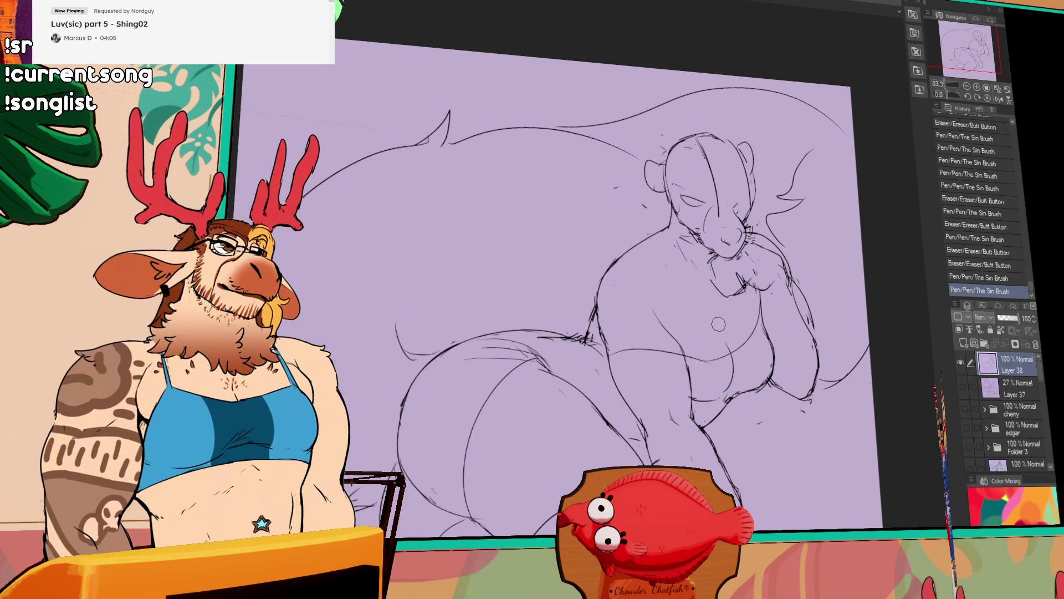
left_click_drag(703, 275, 716, 285)
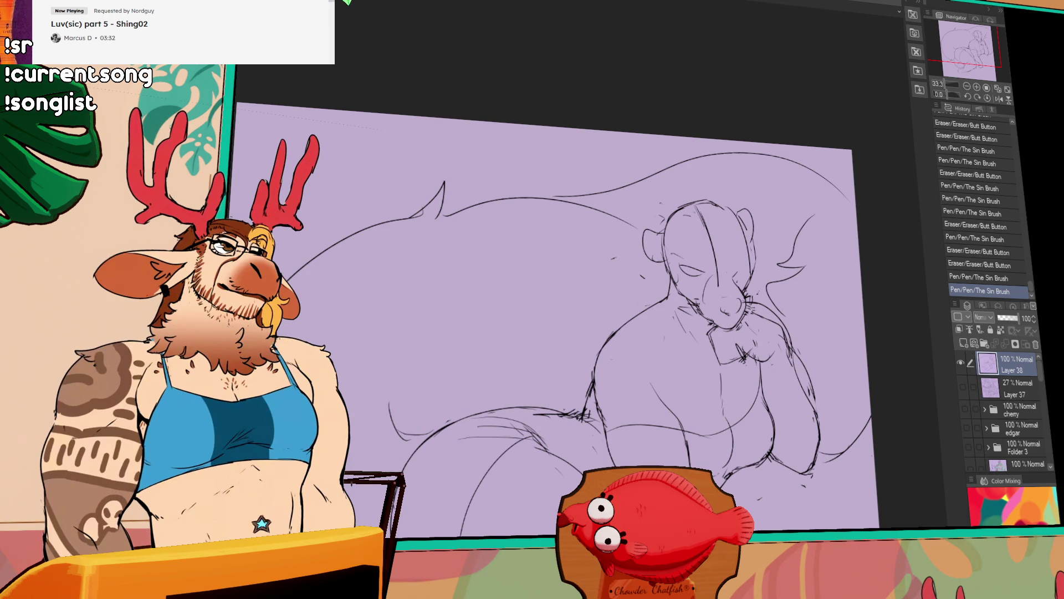
- Add short strokes to the hand and fingers and erase a small bit of them
left_click_drag(549, 317, 557, 268)
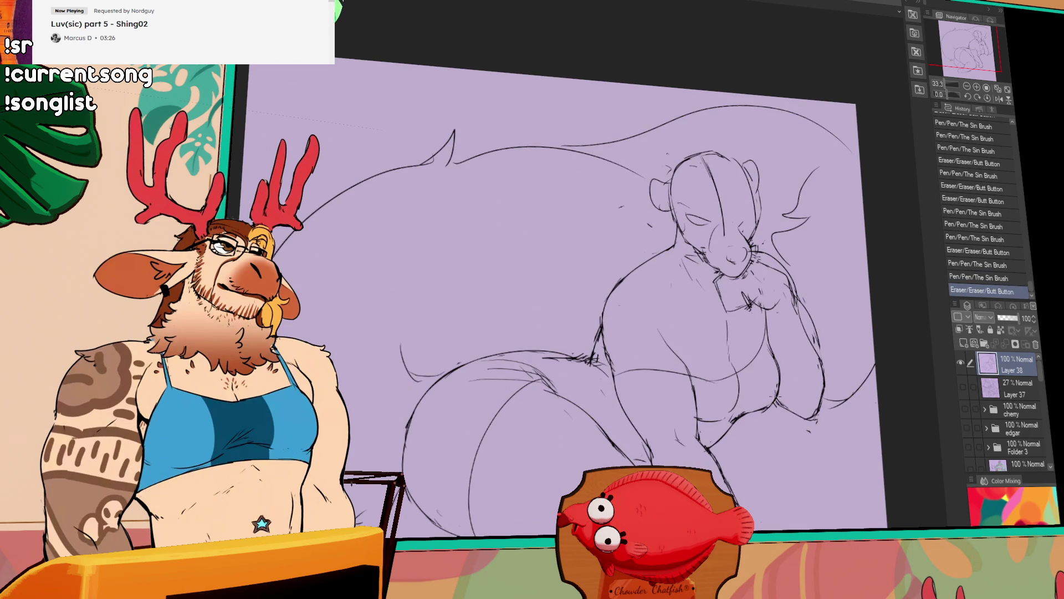
left_click_drag(857, 384, 802, 329)
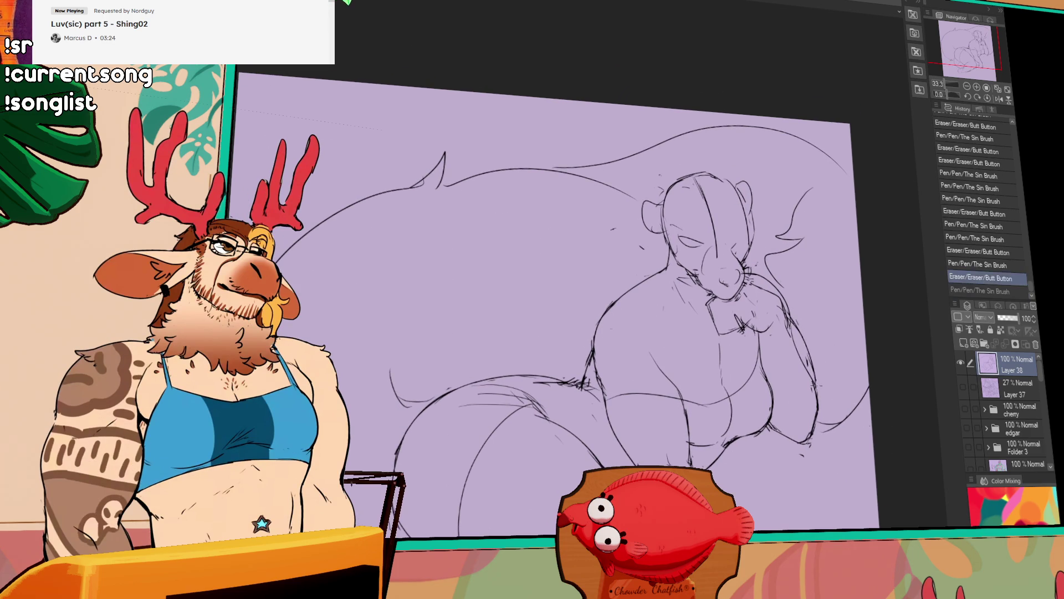
left_click_drag(807, 362, 812, 387)
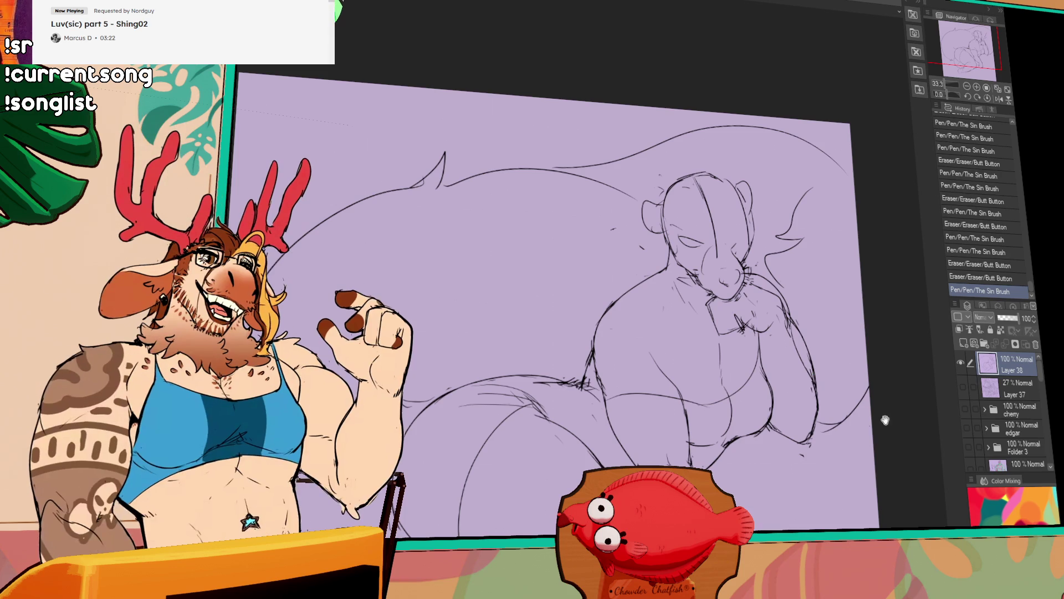
left_click_drag(821, 434, 818, 437)
left_click_drag(856, 398, 856, 429)
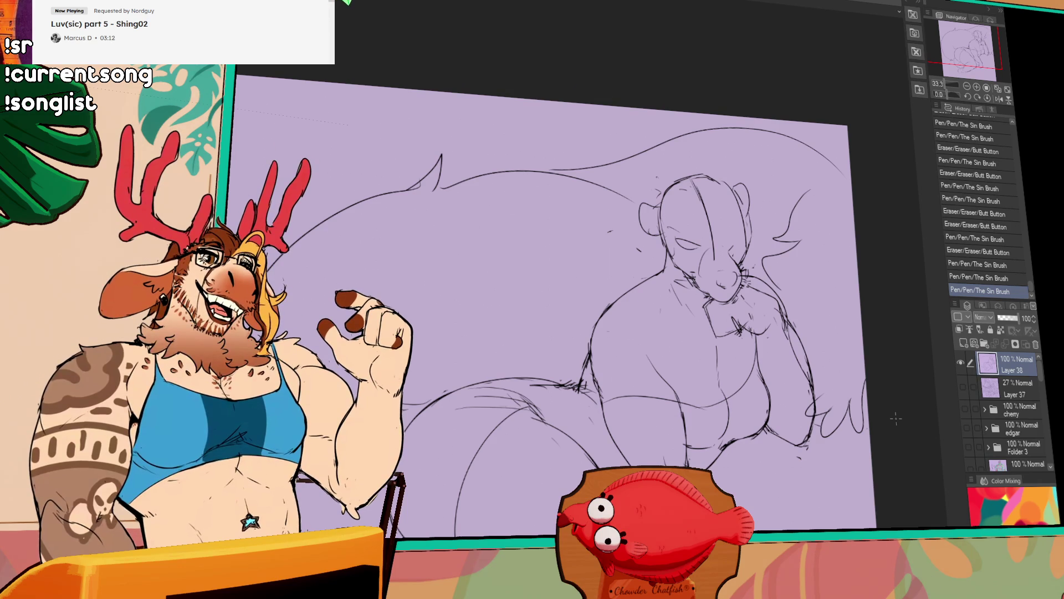
left_click_drag(815, 403, 815, 400)
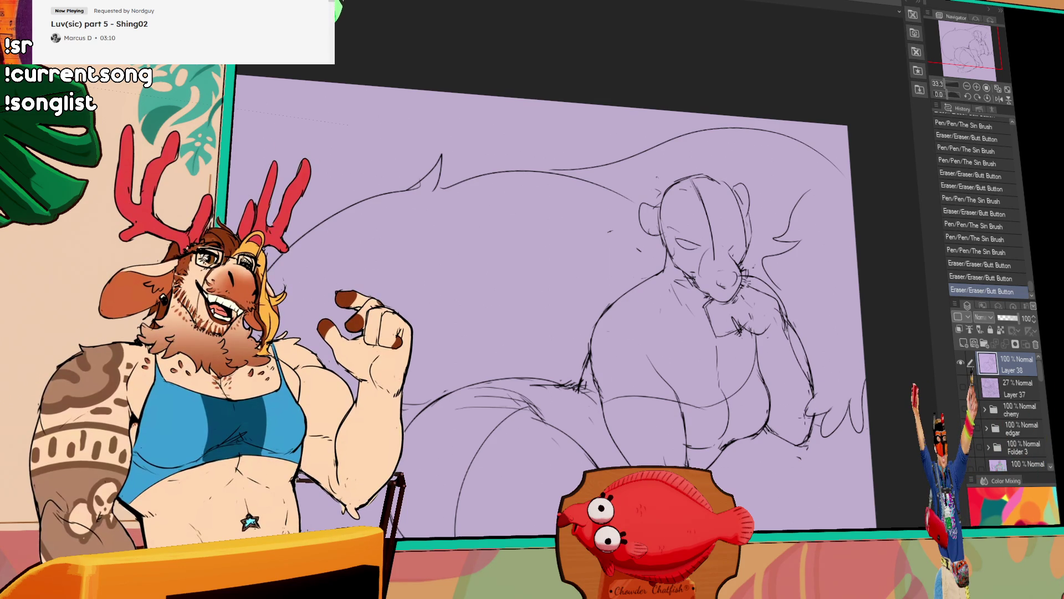
scroll(865, 389, "up", 1)
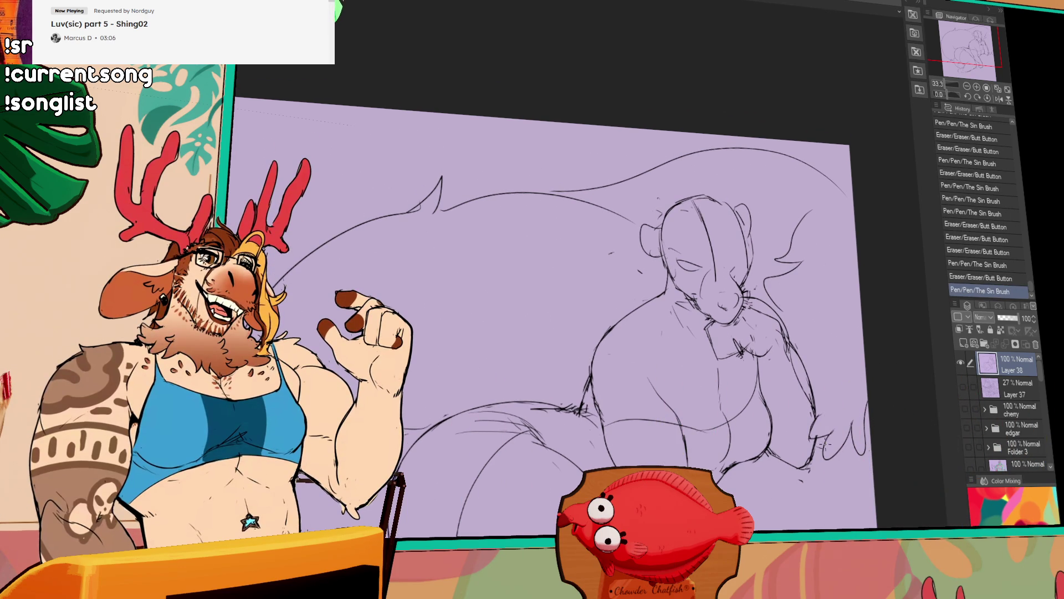
scroll(915, 398, "up", 1)
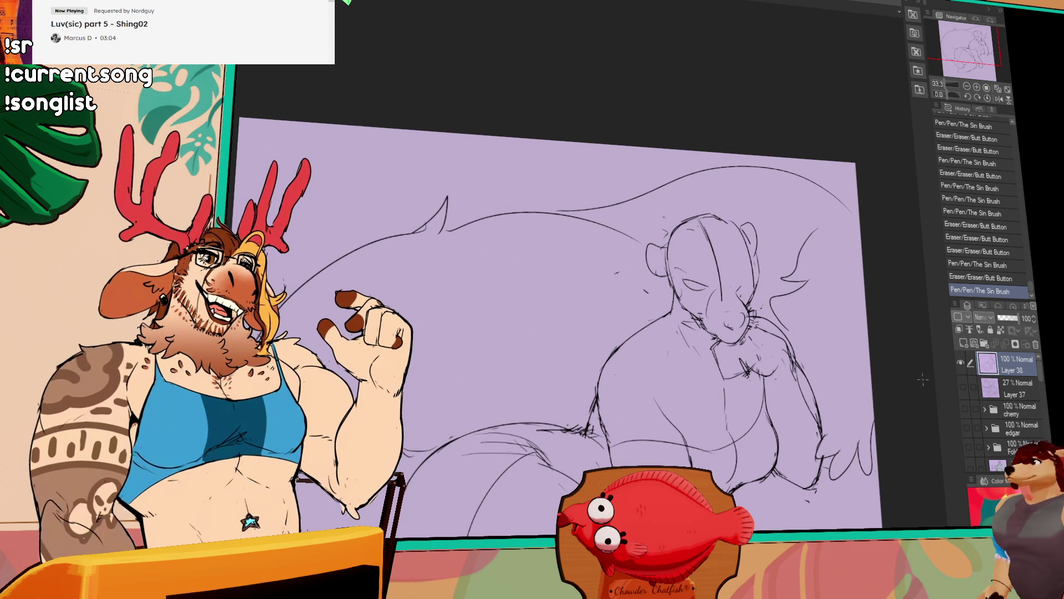
scroll(943, 351, "down", 1)
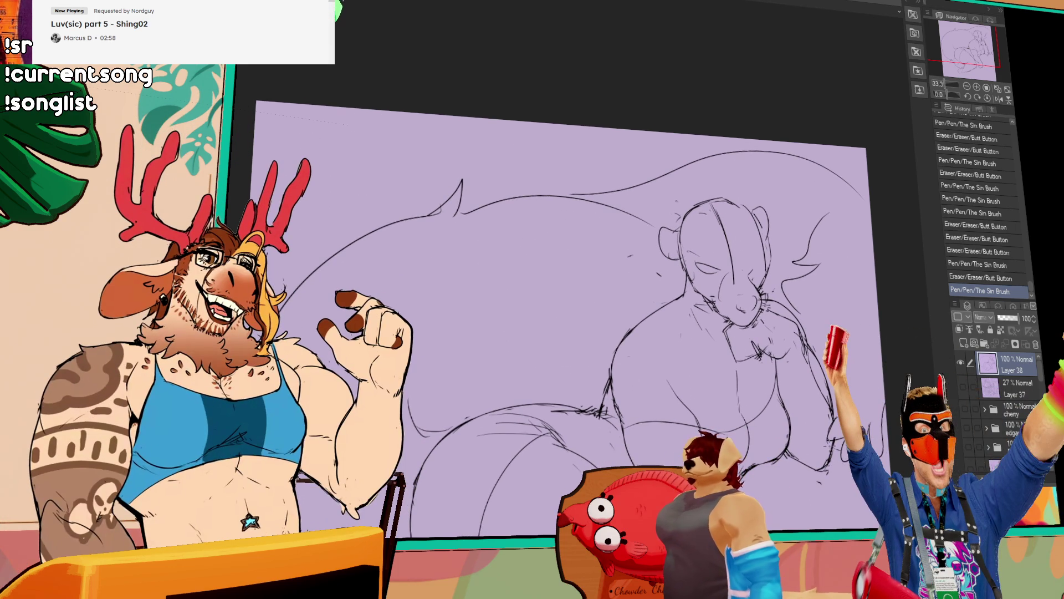
scroll(573, 228, "up", 3)
- Erase a bit of line to join the back curve, undoing and redoing it
mouse_move(574, 228)
left_mouse_down()
mouse_move(582, 180)
mouse_move(690, 150)
left_mouse_up()
key("ctrl+z")
key("ctrl+y")
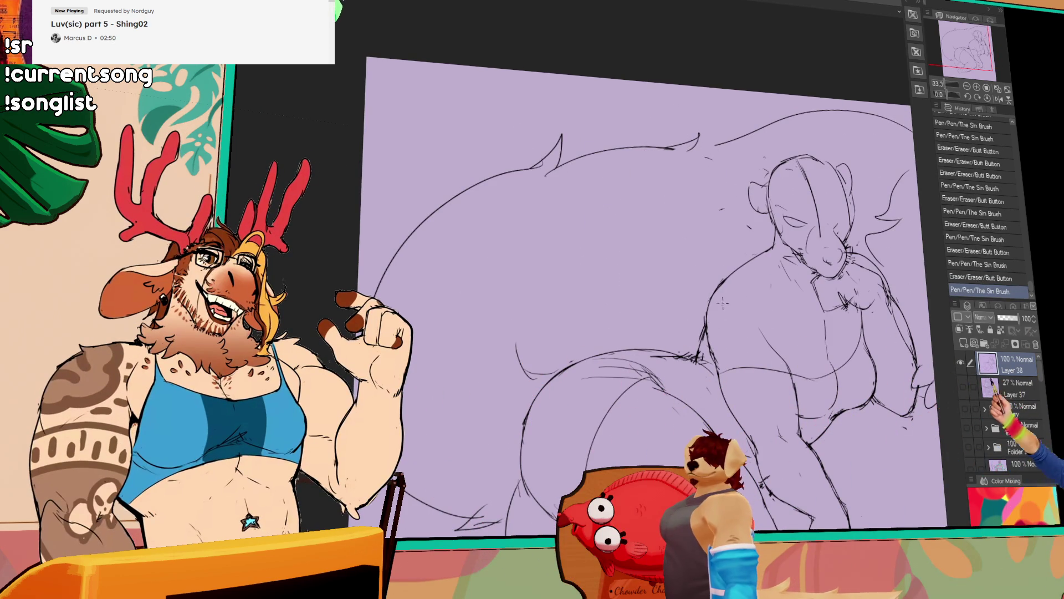
- Erase a stroke near the haunch and redraw the body outline with several new strokes
left_click_drag(769, 316, 760, 356)
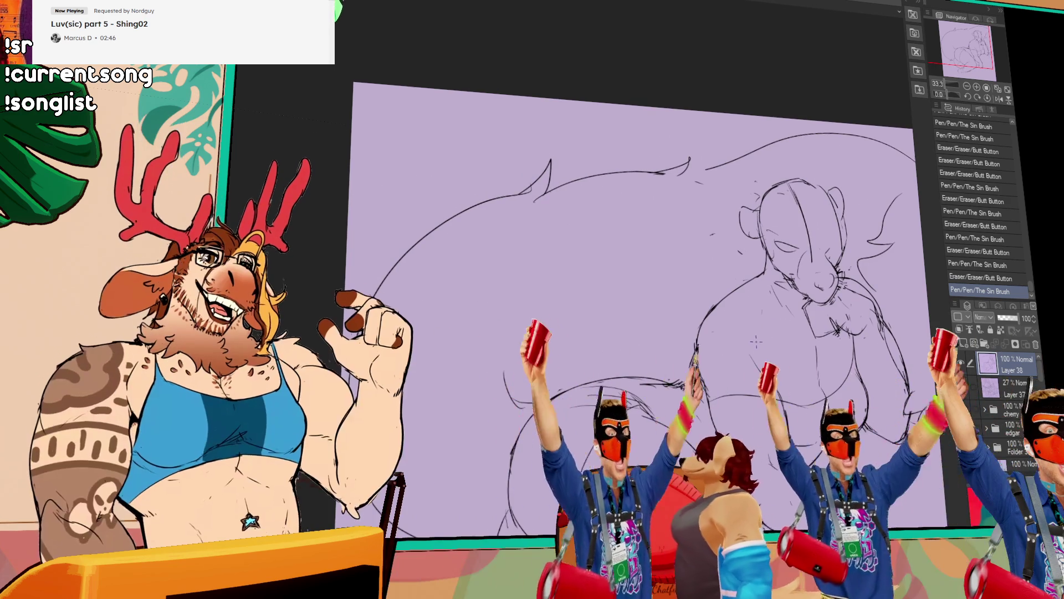
left_click_drag(755, 341, 763, 299)
mouse_move(514, 333)
left_mouse_down()
mouse_move(533, 340)
mouse_move(549, 328)
left_mouse_up()
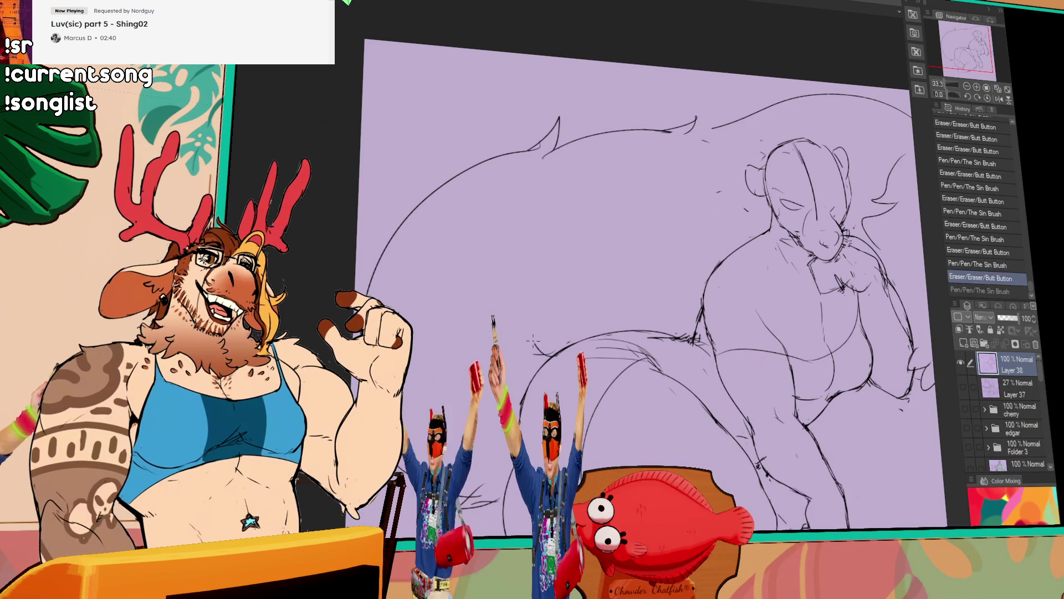
mouse_move(532, 333)
left_mouse_down()
mouse_move(549, 349)
mouse_move(574, 249)
left_mouse_up()
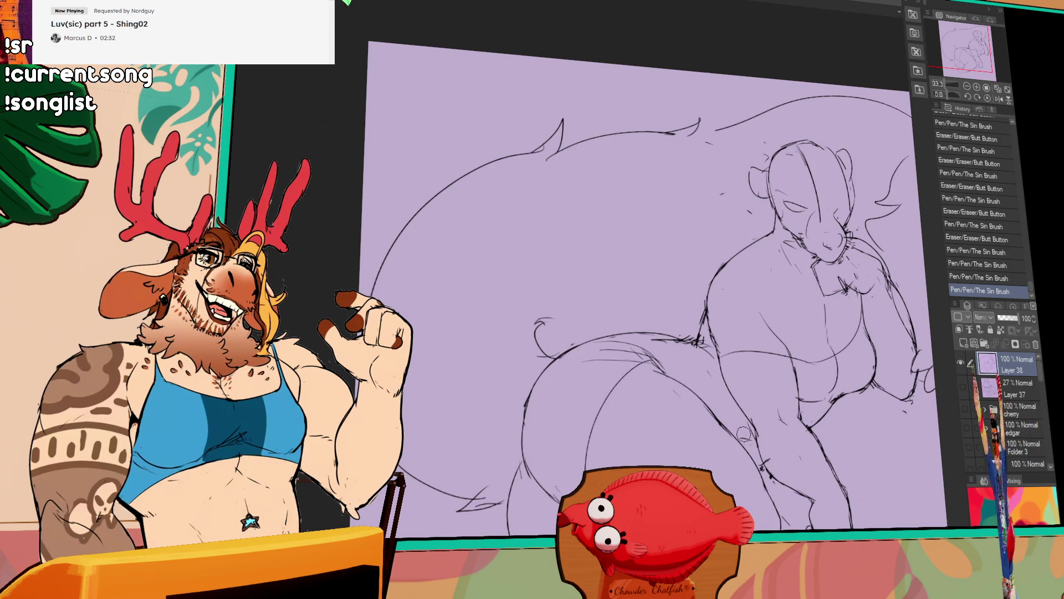
left_click_drag(739, 429, 681, 230)
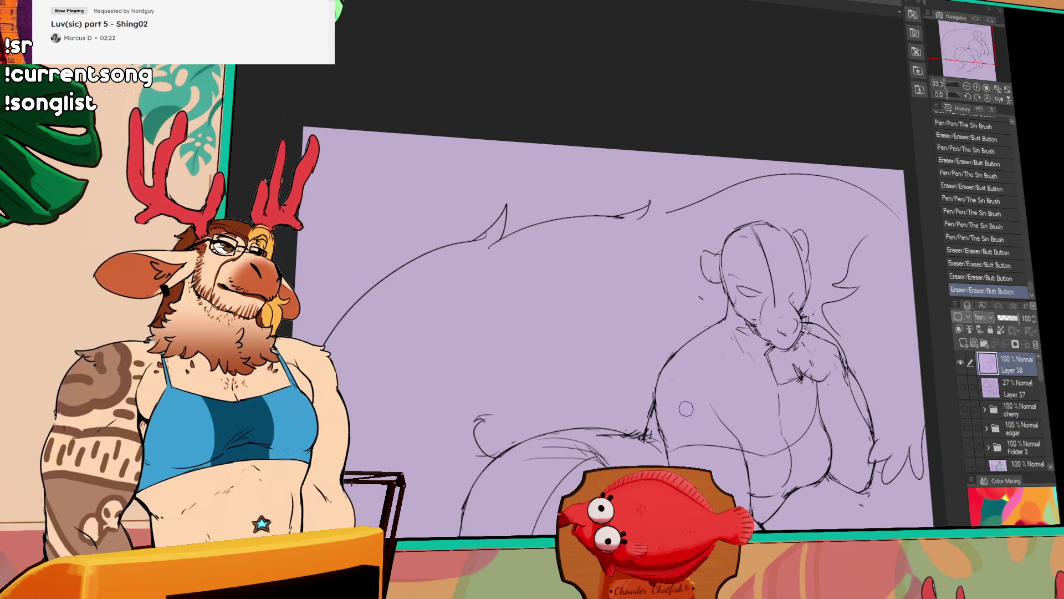
scroll(760, 369, "down", 3)
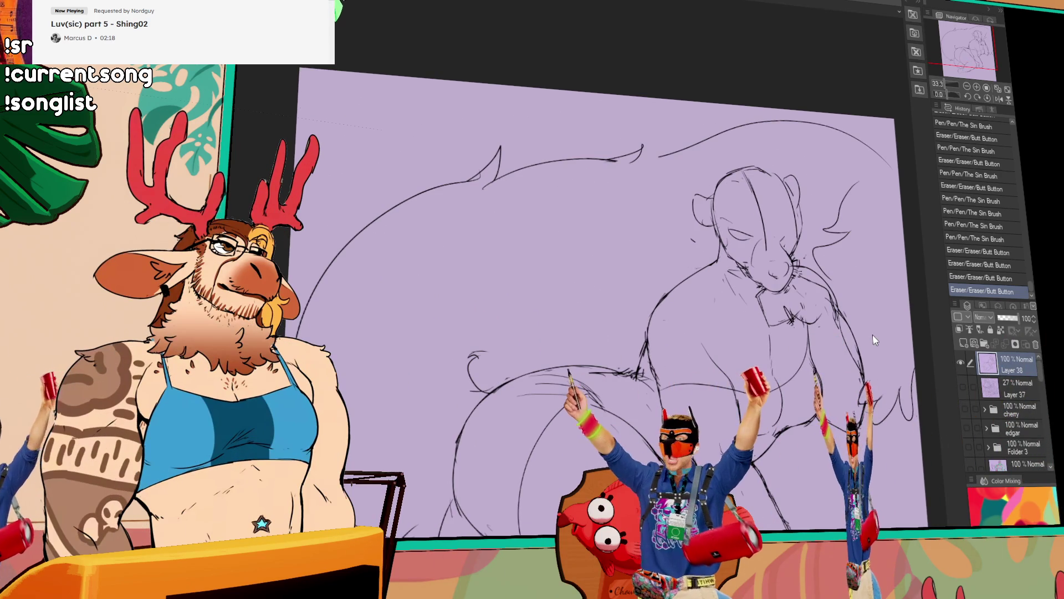
left_click_drag(878, 375, 710, 281)
left_click_drag(632, 362, 624, 401)
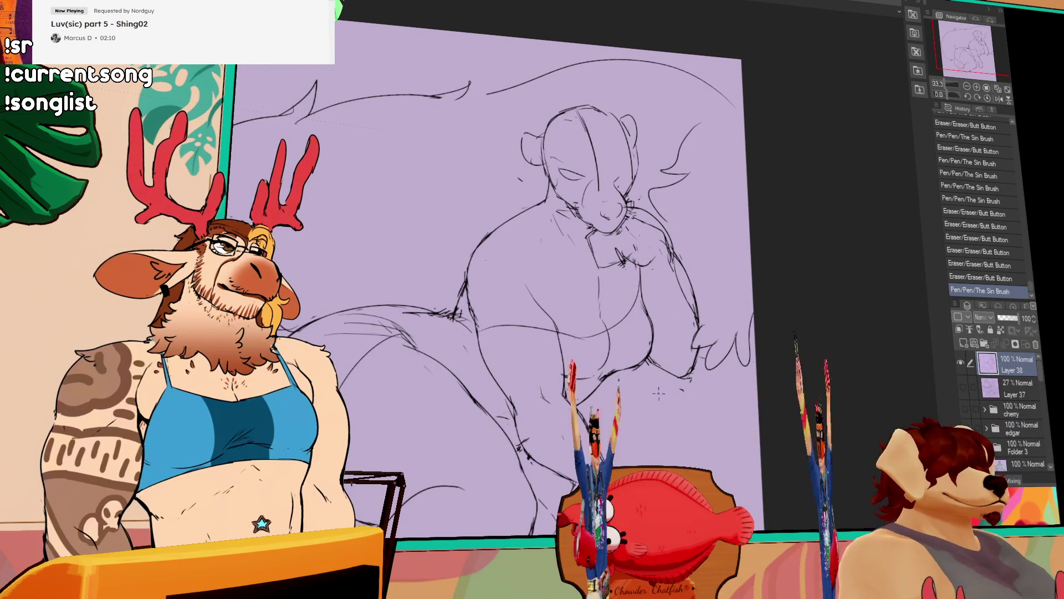
left_click_drag(615, 250, 632, 267)
left_click_drag(624, 401, 676, 384)
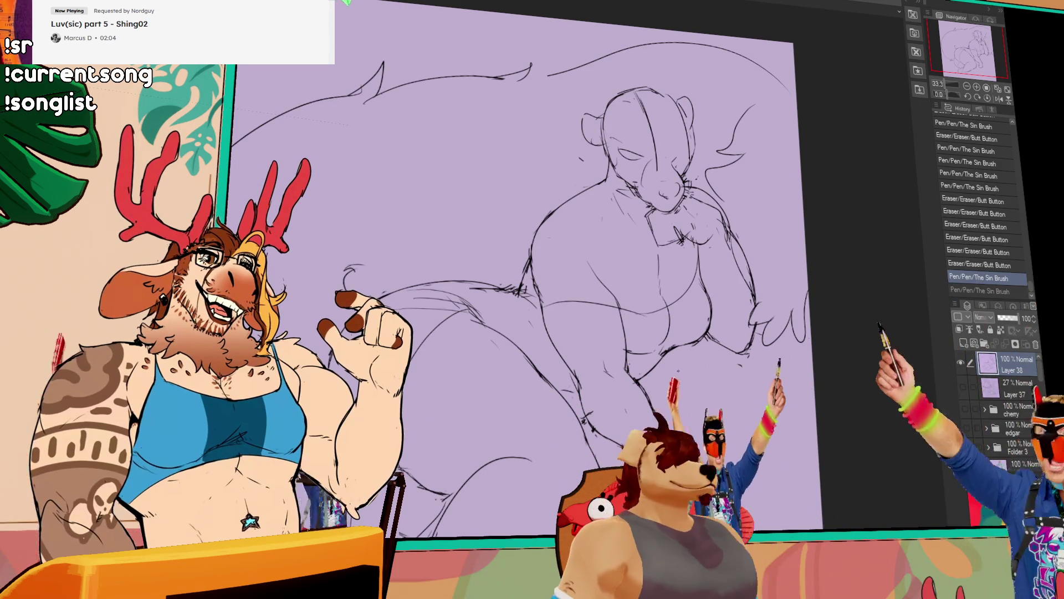
left_click_drag(624, 332, 633, 327)
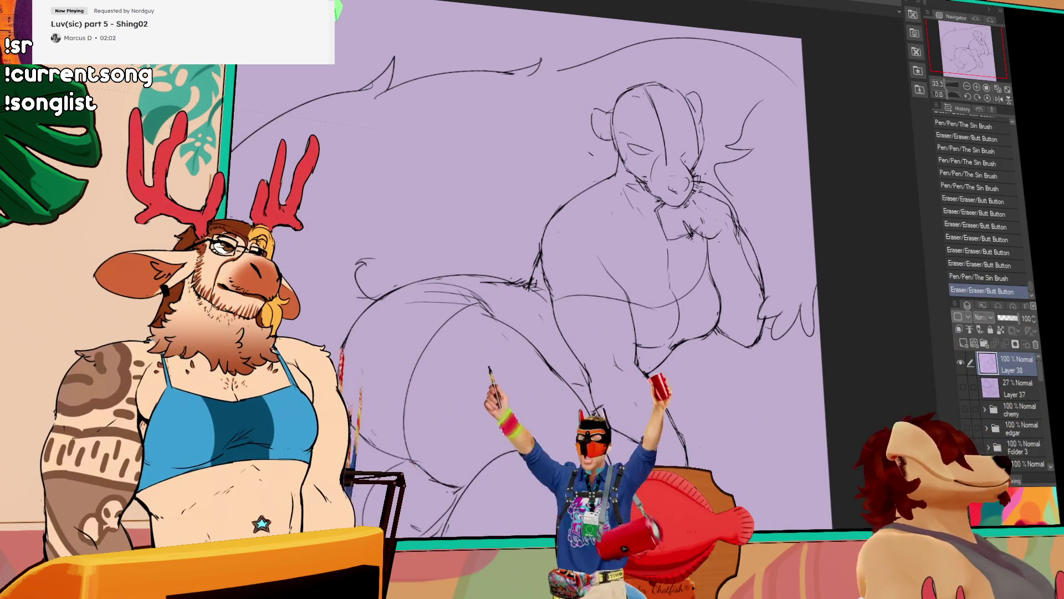
left_click_drag(752, 350, 769, 358)
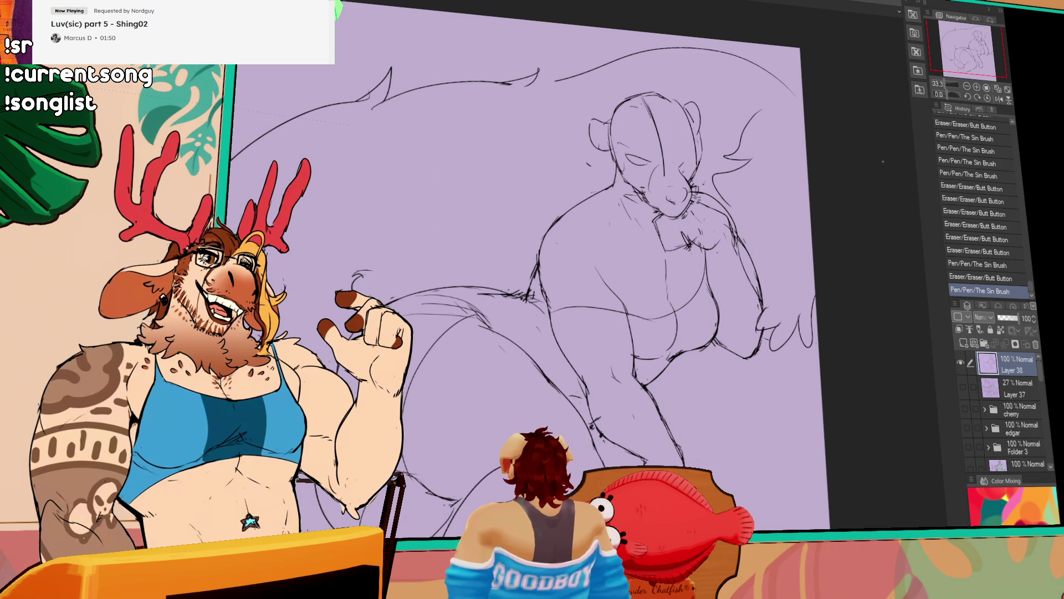
- Erase part of the belly line and redraw the right arm, clearing stray lines
left_click(705, 307)
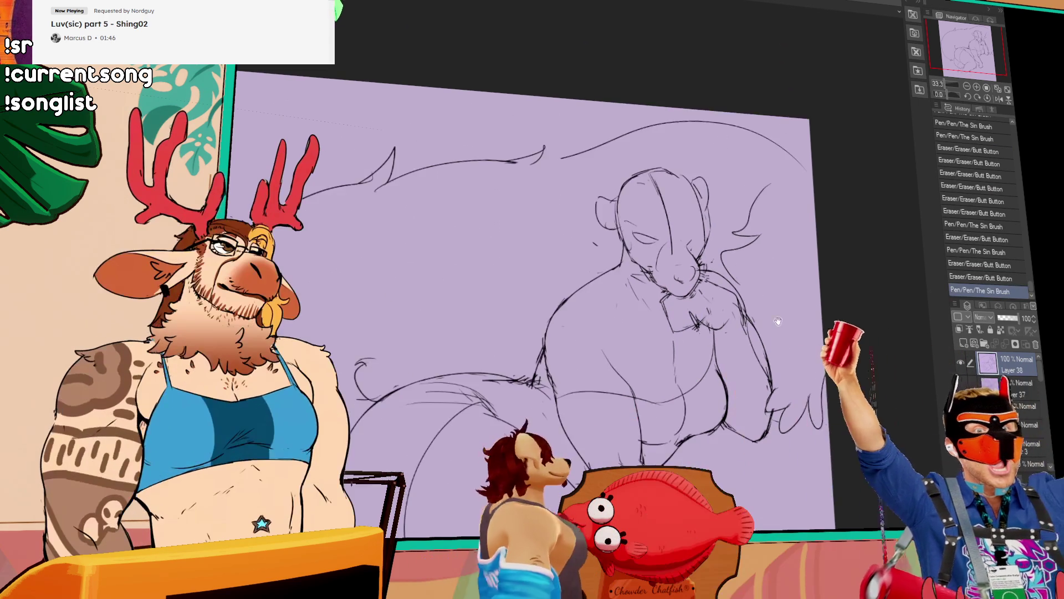
left_click(715, 301)
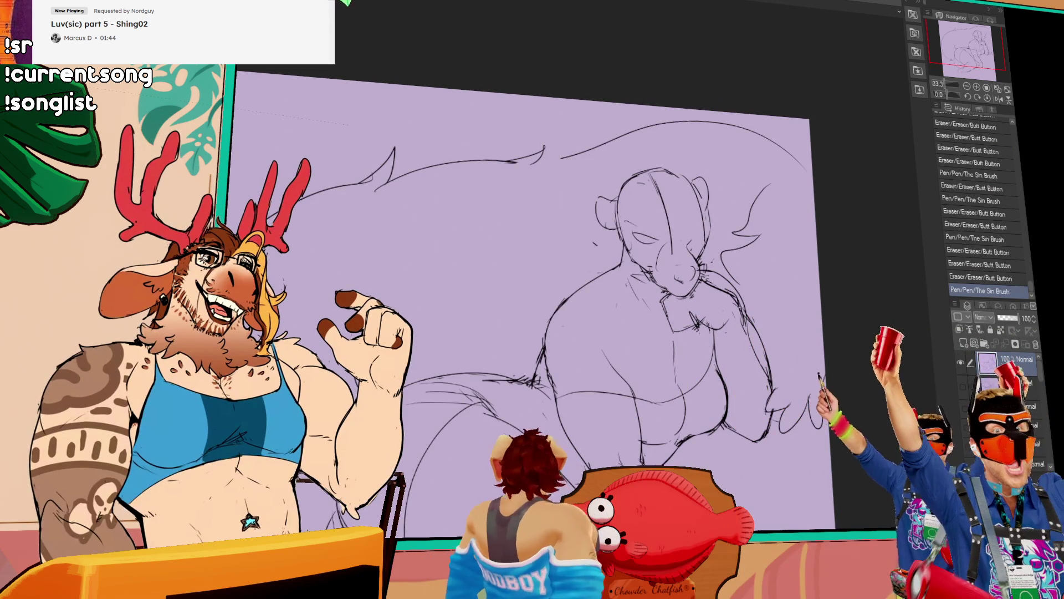
left_click_drag(820, 375, 824, 429)
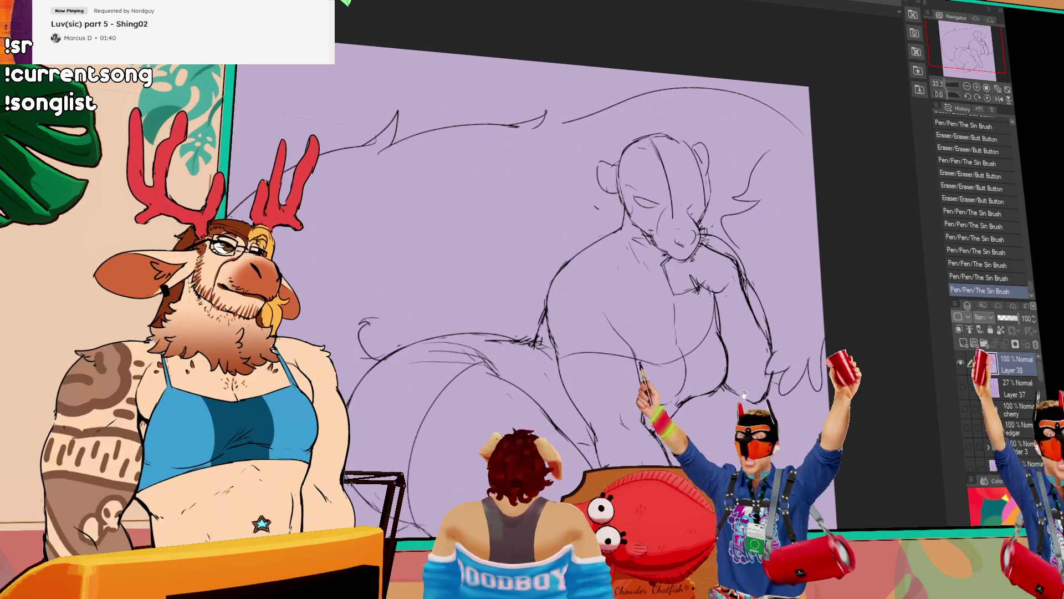
left_click_drag(737, 392, 756, 418)
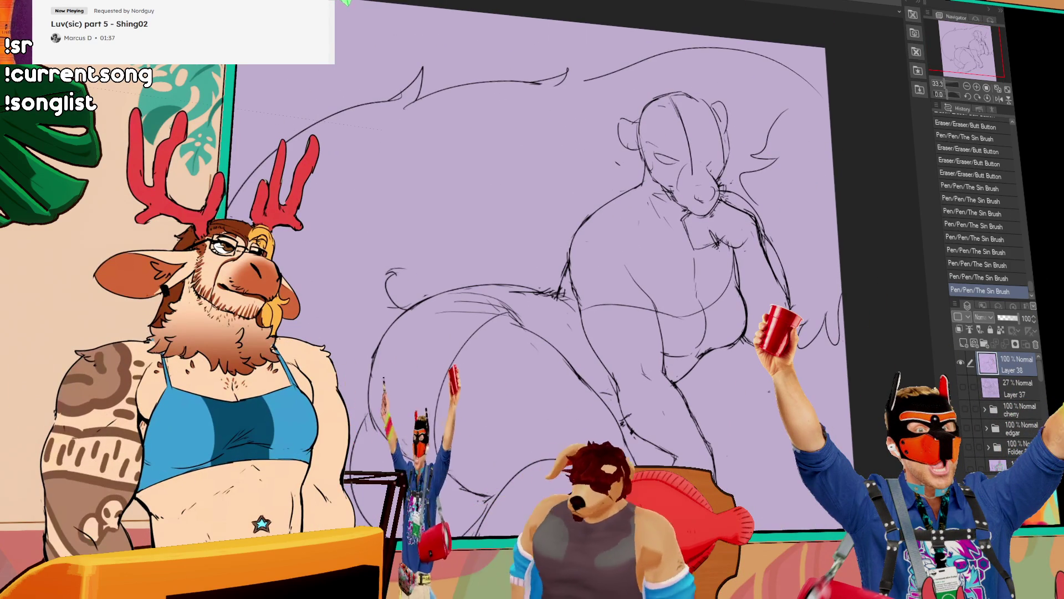
left_click_drag(707, 371, 716, 387)
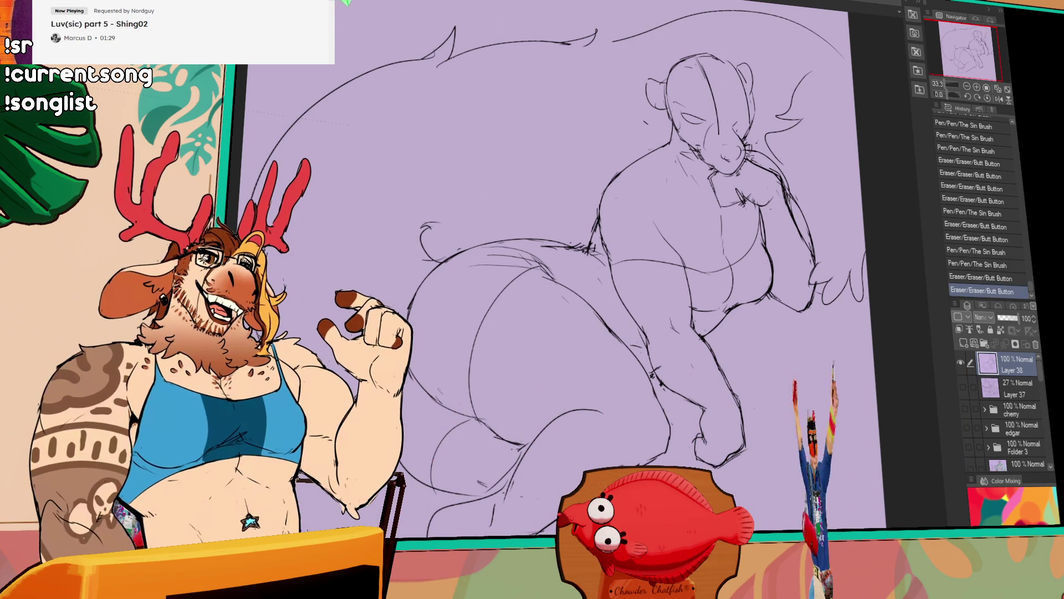
- Clean up the lower leg and erase and redraw the hip line
left_click_drag(716, 389, 730, 366)
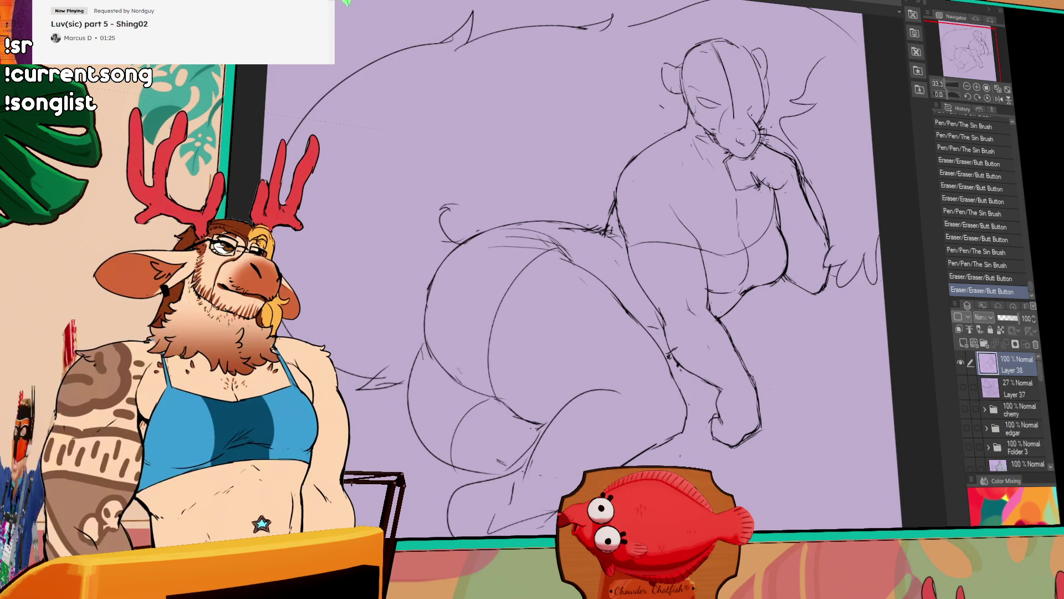
mouse_move(532, 450)
left_mouse_down()
mouse_move(555, 433)
mouse_move(520, 398)
left_mouse_up()
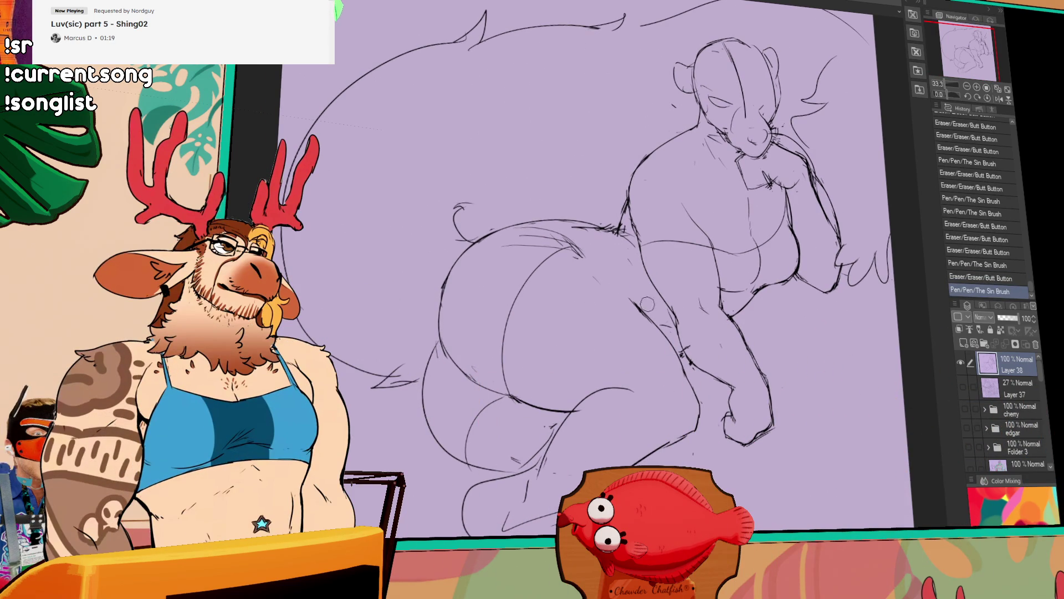
left_click_drag(620, 287, 624, 284)
left_click_drag(623, 285, 626, 284)
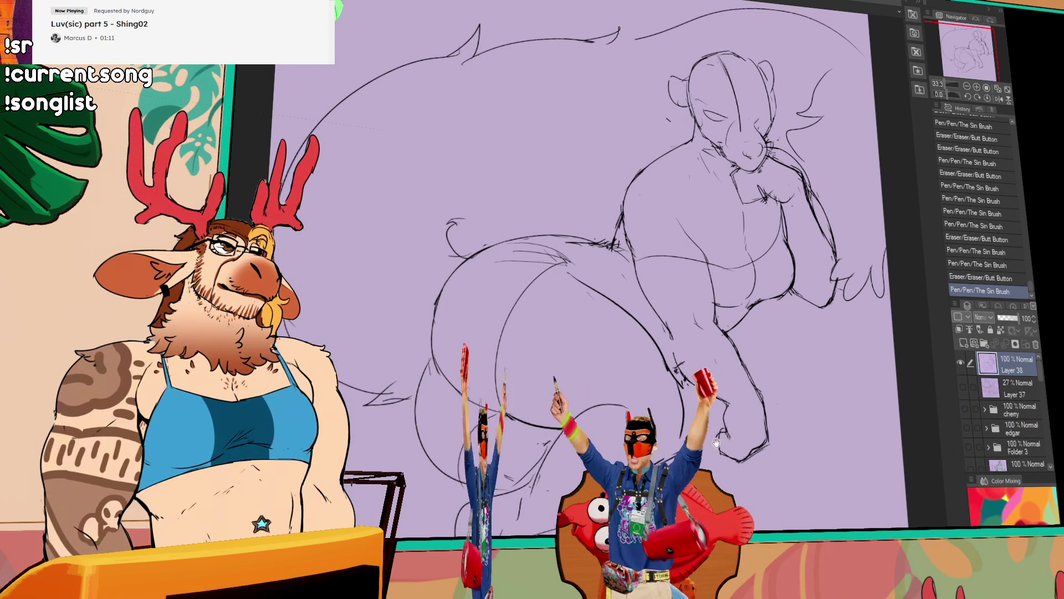
left_click_drag(619, 287, 625, 282)
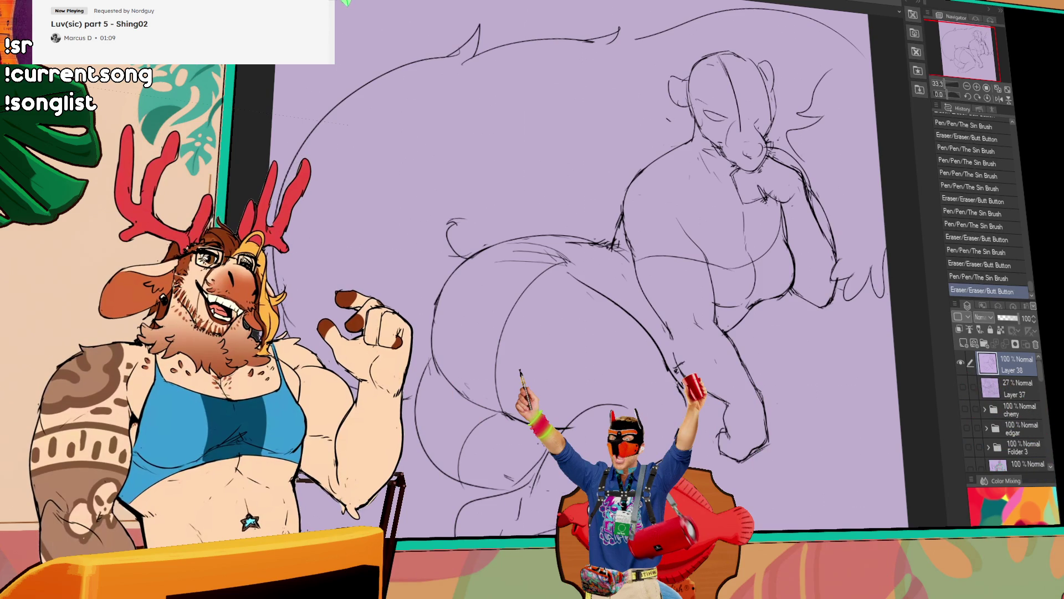
left_click_drag(670, 435, 675, 438)
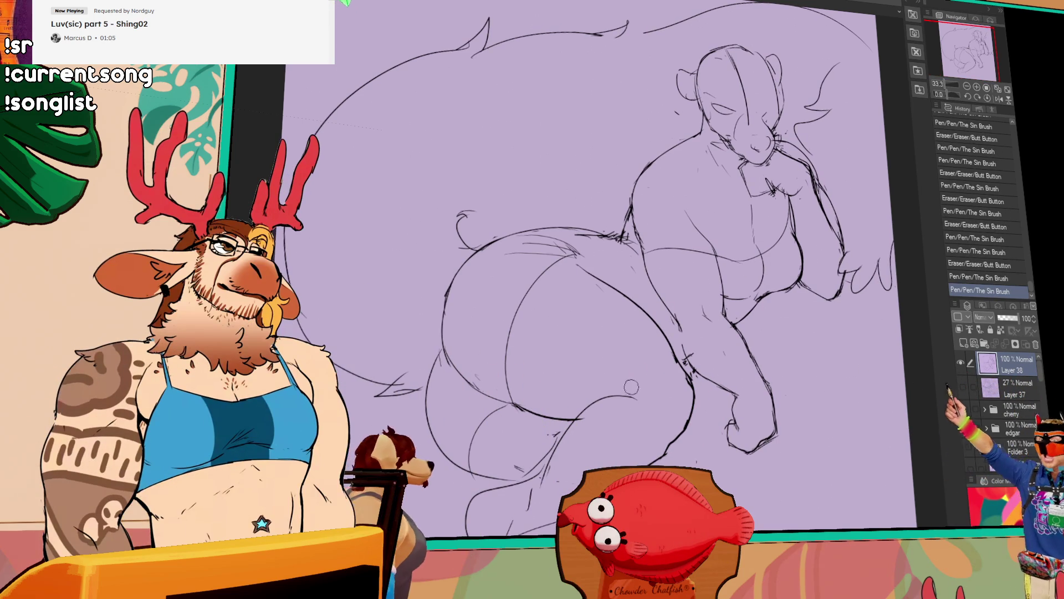
- Erase and redraw the inner hip curve, undo and redo it, then tidy the haunch
left_click_drag(632, 407, 572, 430)
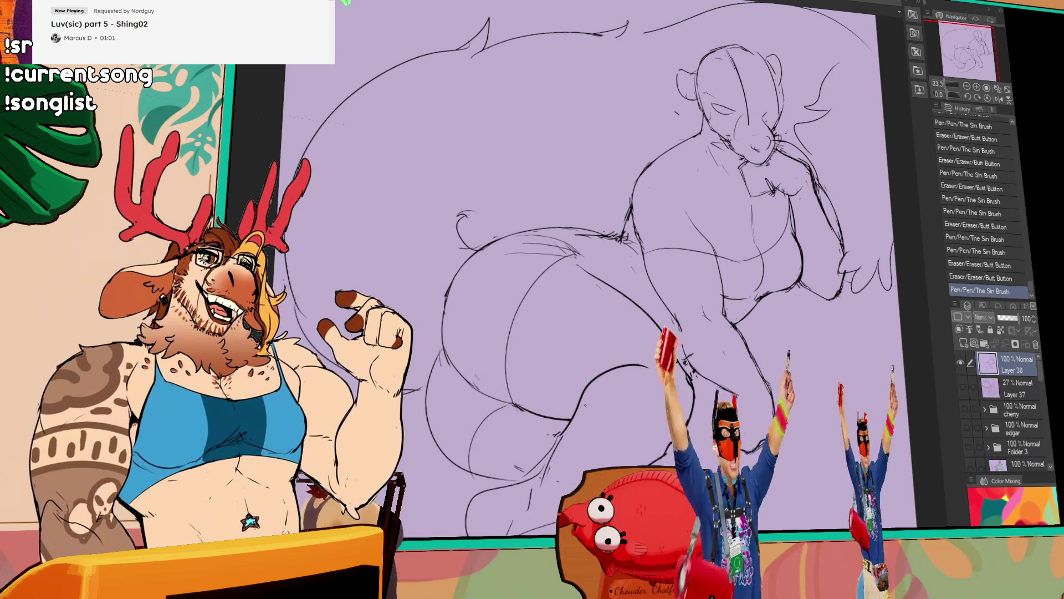
left_click_drag(657, 359, 581, 392)
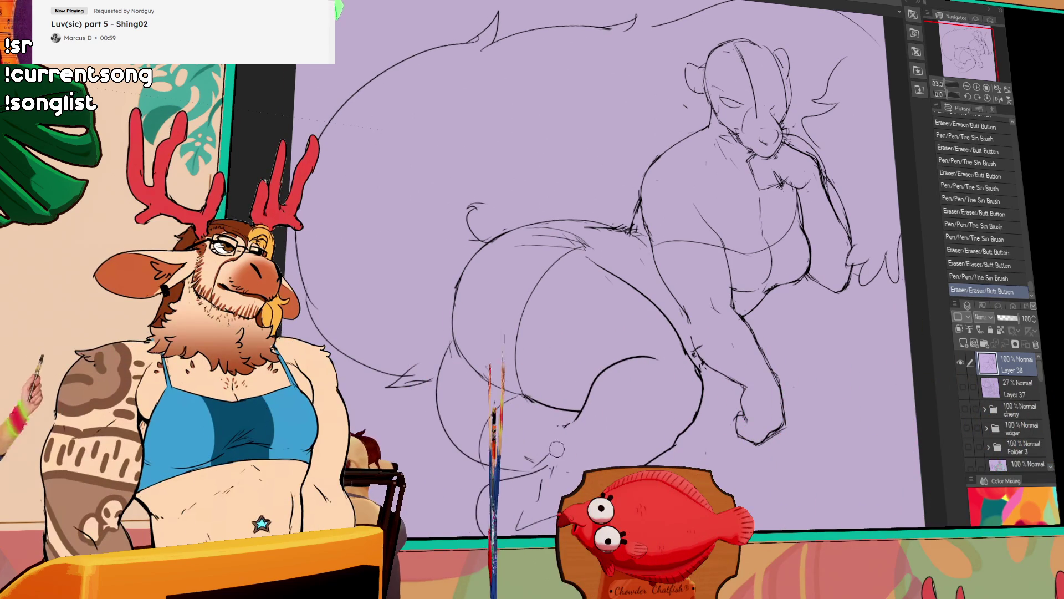
key("ctrl+z")
key("ctrl+z")
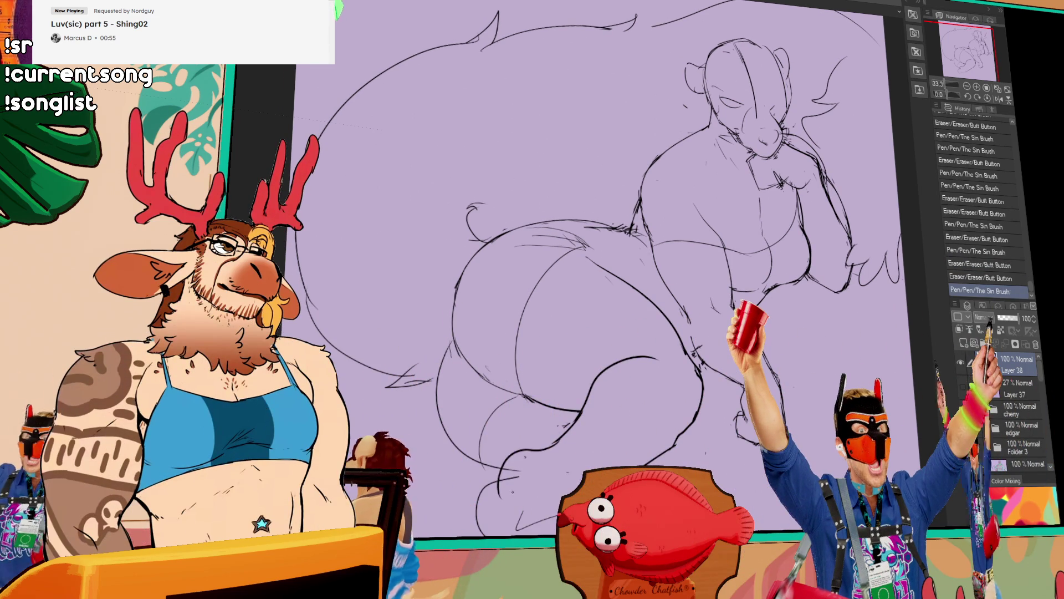
key("ctrl+y")
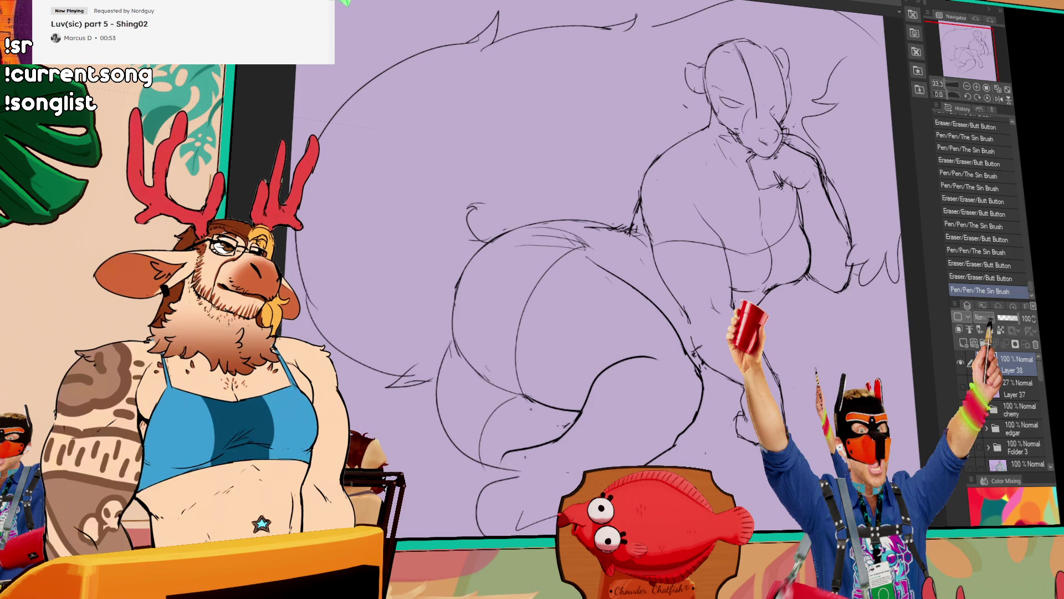
left_click_drag(582, 391, 616, 374)
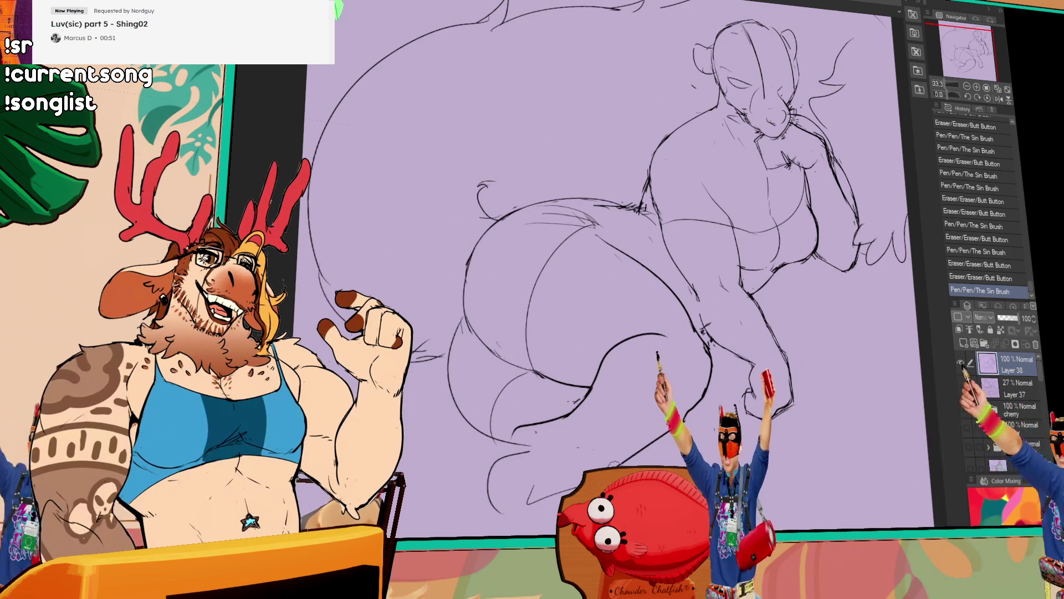
left_click_drag(707, 420, 716, 428)
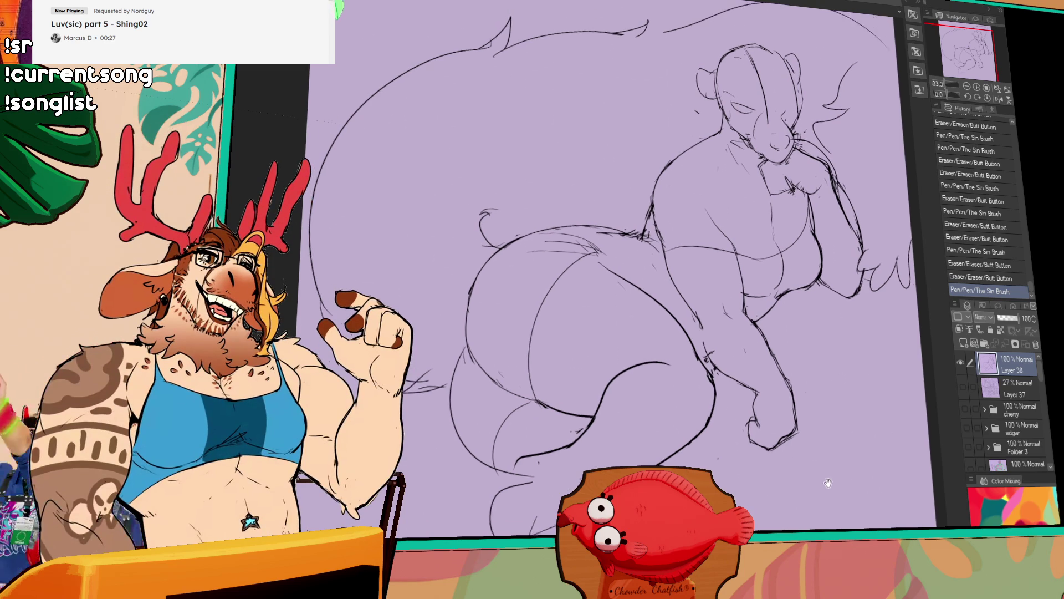
mouse_move(703, 346)
left_mouse_down()
mouse_move(719, 360)
mouse_move(649, 340)
mouse_move(665, 350)
left_mouse_up()
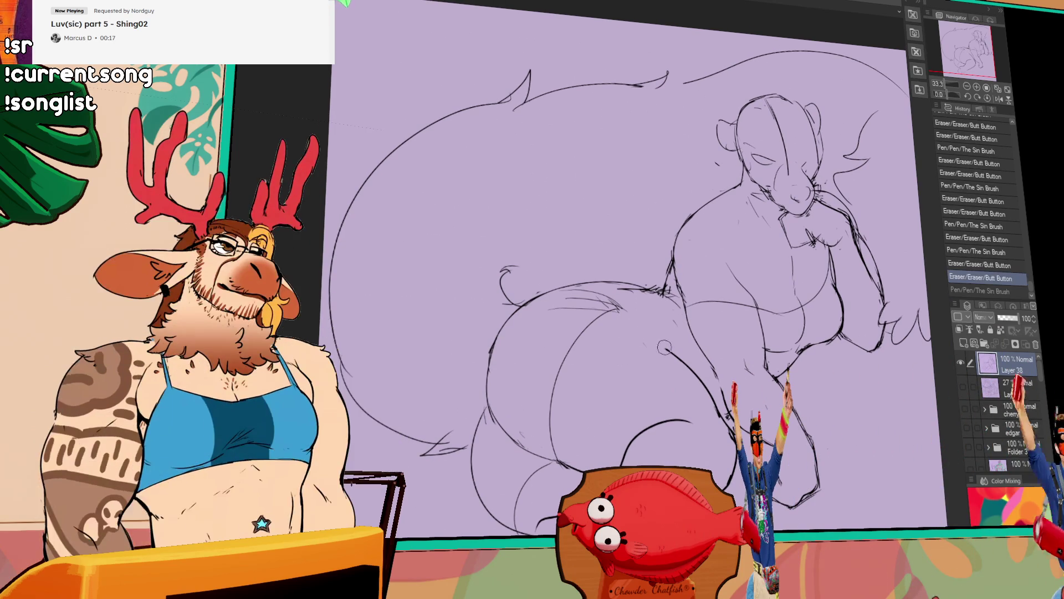
- Erase the belly arcs and redraw them cleaner, undoing one stroke
left_click_drag(773, 466, 798, 499)
left_click_drag(703, 408, 760, 372)
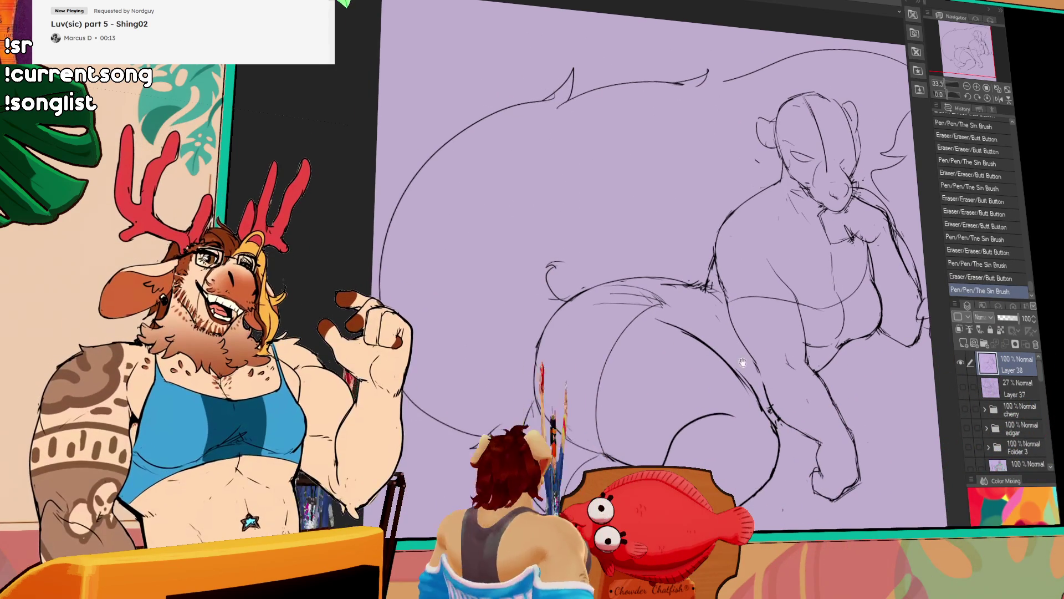
left_click_drag(672, 330, 666, 311)
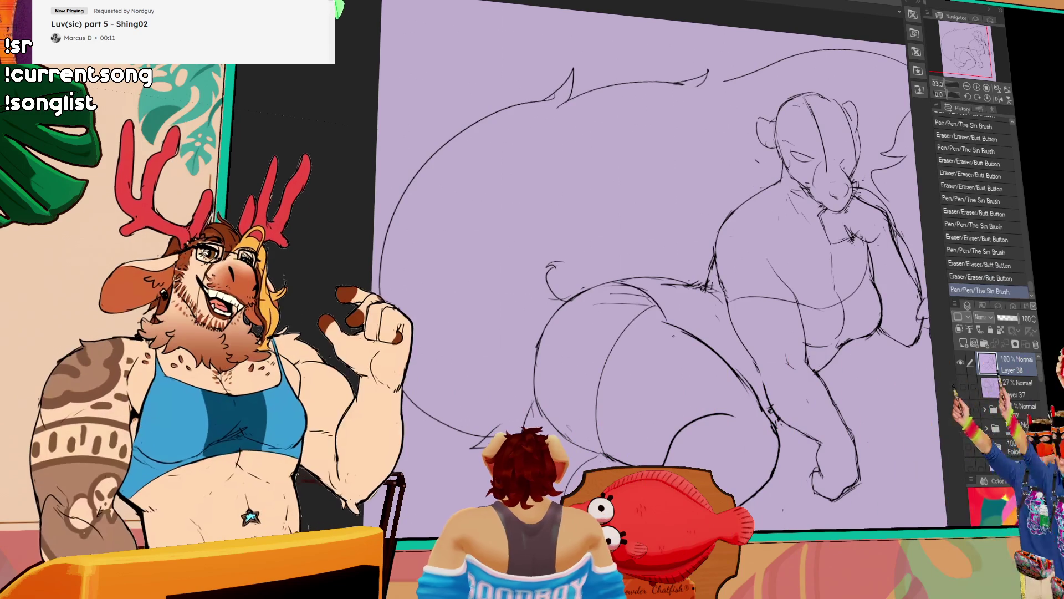
mouse_move(621, 334)
left_mouse_down()
mouse_move(651, 309)
mouse_move(605, 354)
left_mouse_up()
key("ctrl+z")
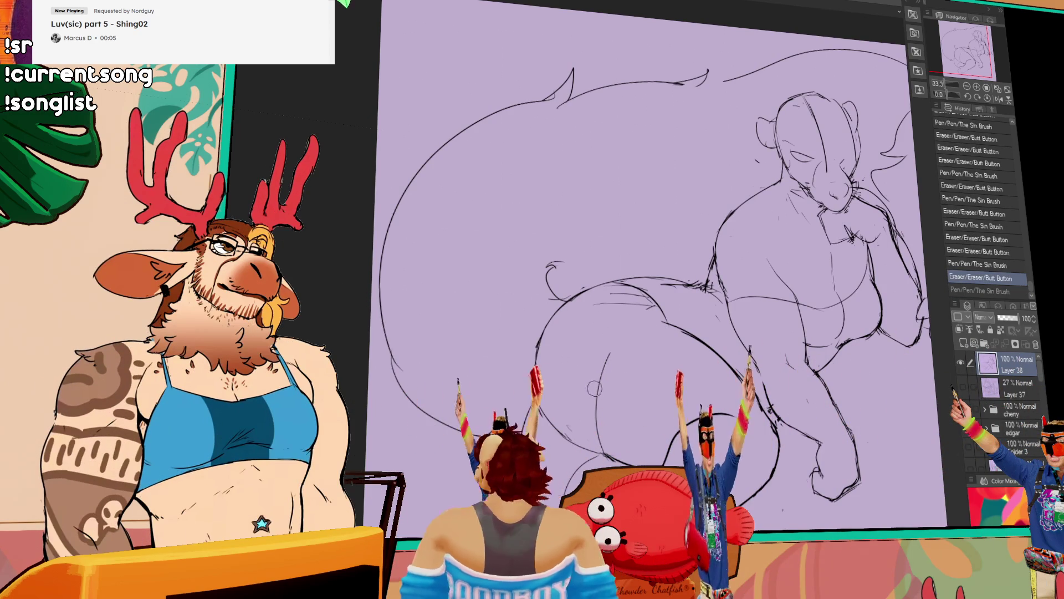
- Try a tail curve and undo it, then draw a large curve in the lower figure
left_click_drag(633, 333, 649, 316)
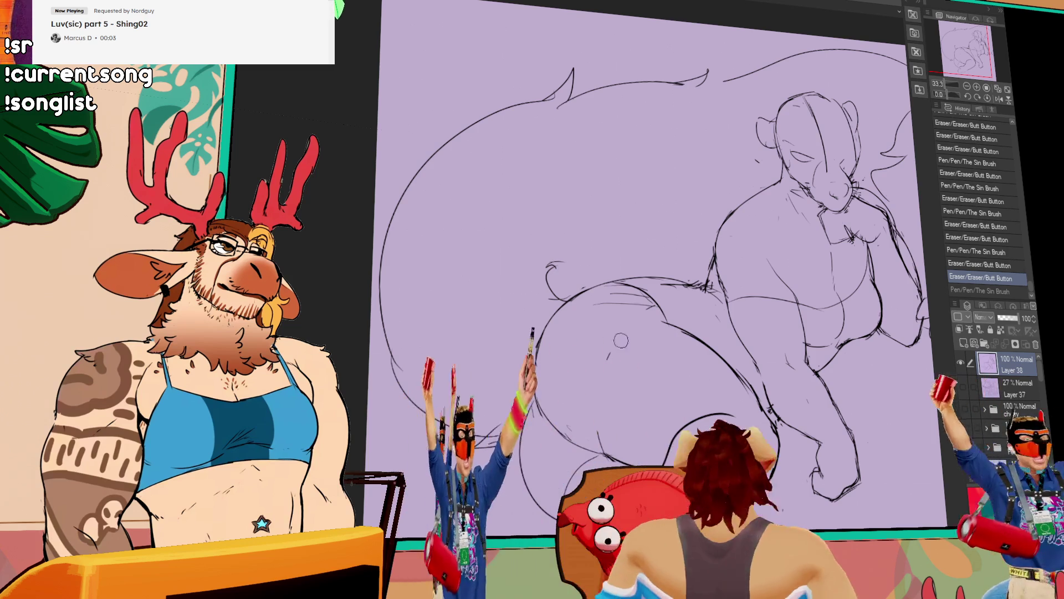
left_click_drag(581, 396, 658, 327)
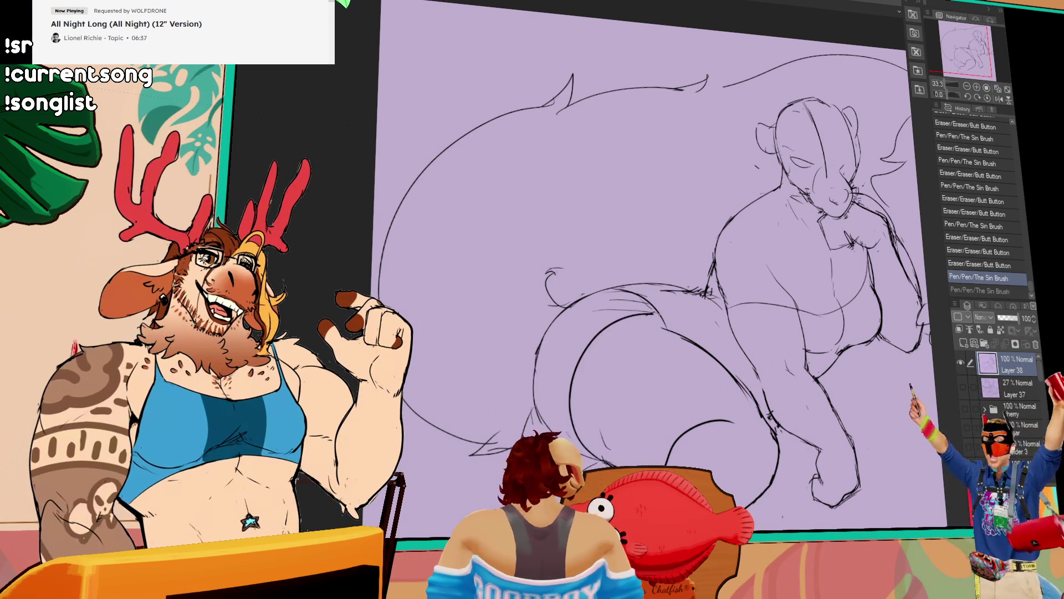
key("ctrl+z")
left_click_drag(566, 443, 762, 398)
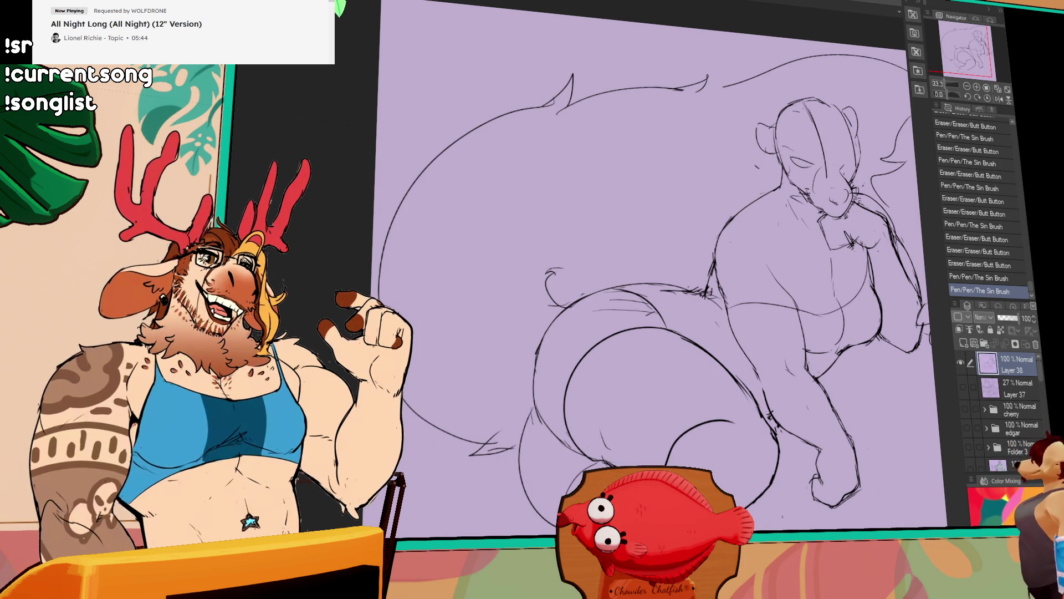
- Shift the canvas view left and down
left_click_drag(640, 274, 608, 295)
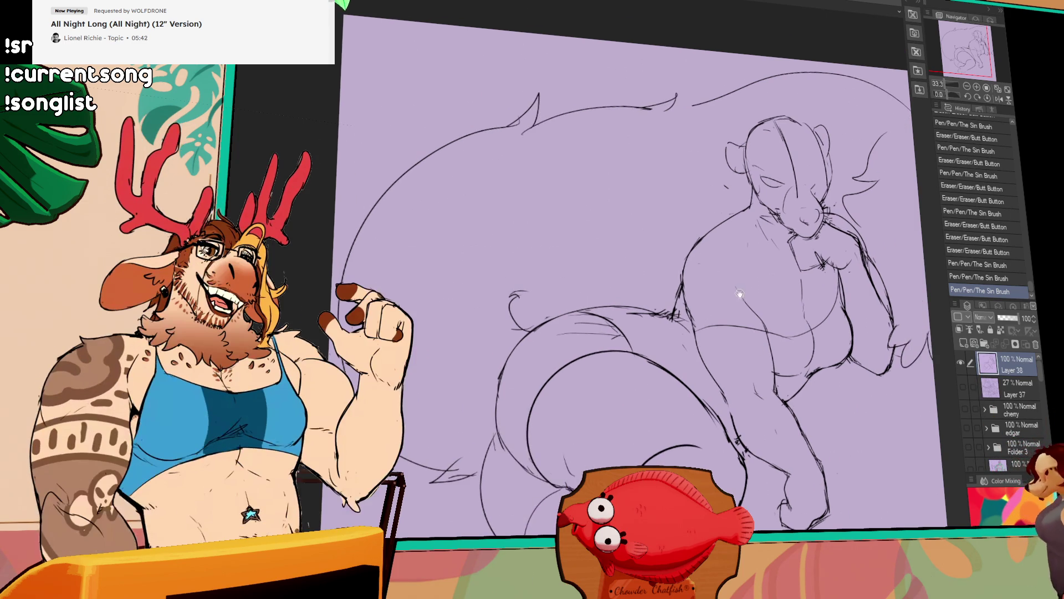
- Draw a new curve beside the haunch, undoing and then restoring it
left_click_drag(707, 316, 712, 287)
left_click_drag(614, 263, 623, 347)
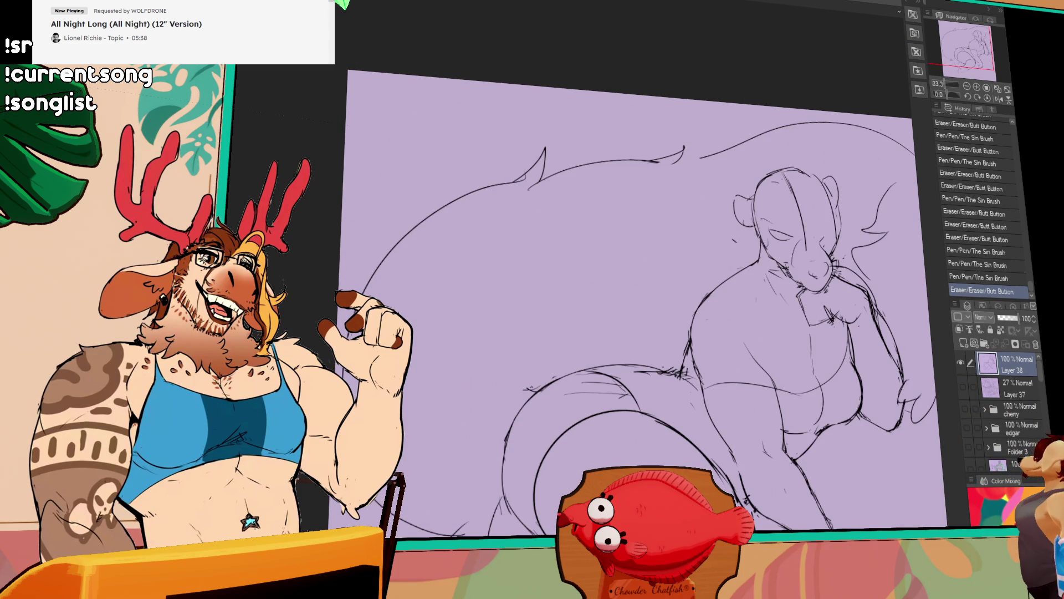
left_click_drag(547, 350, 533, 389)
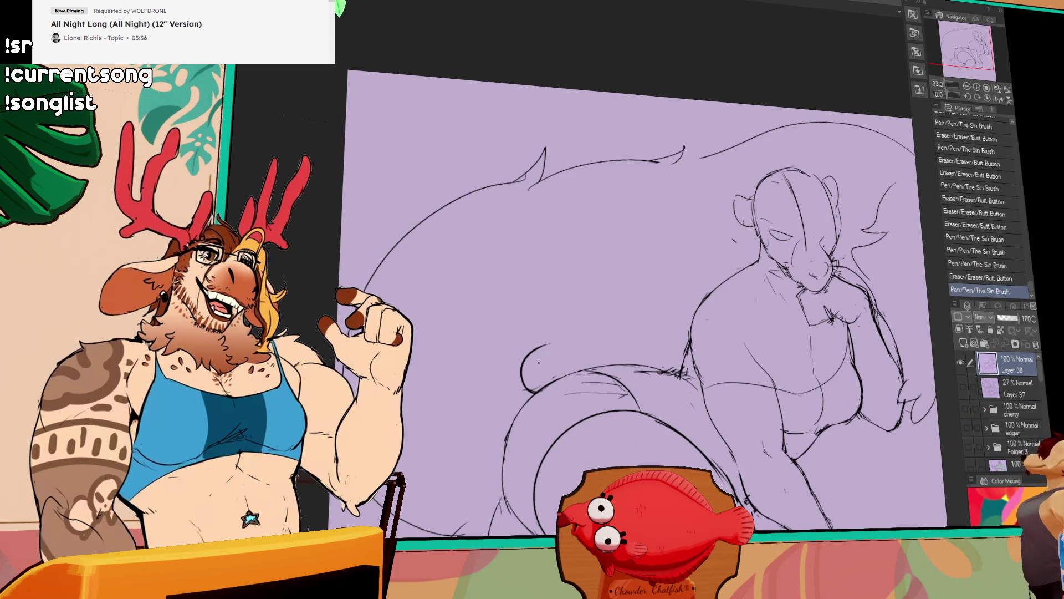
key("ctrl+z")
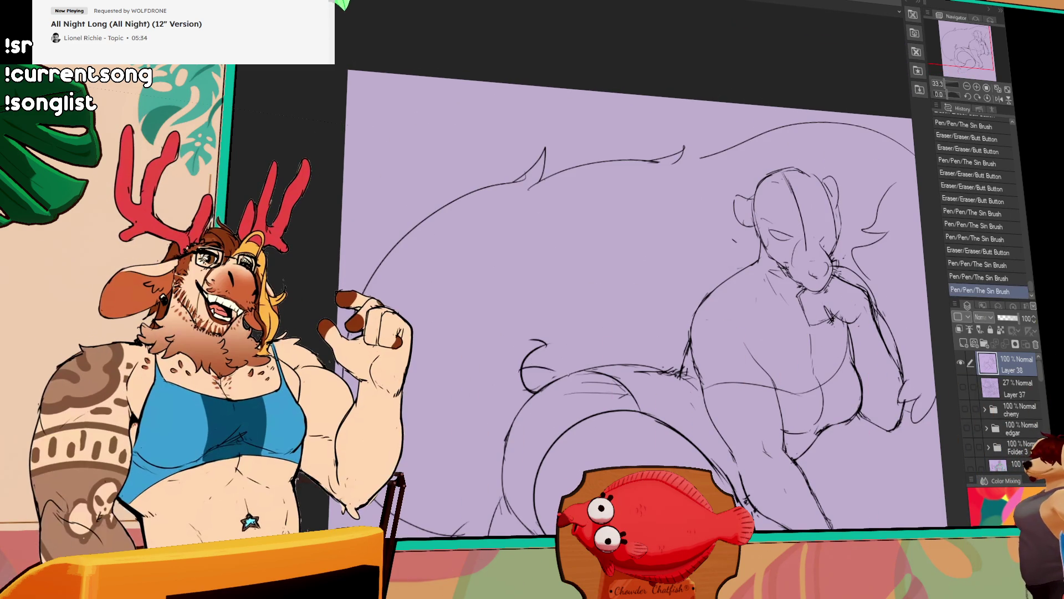
key("ctrl+y")
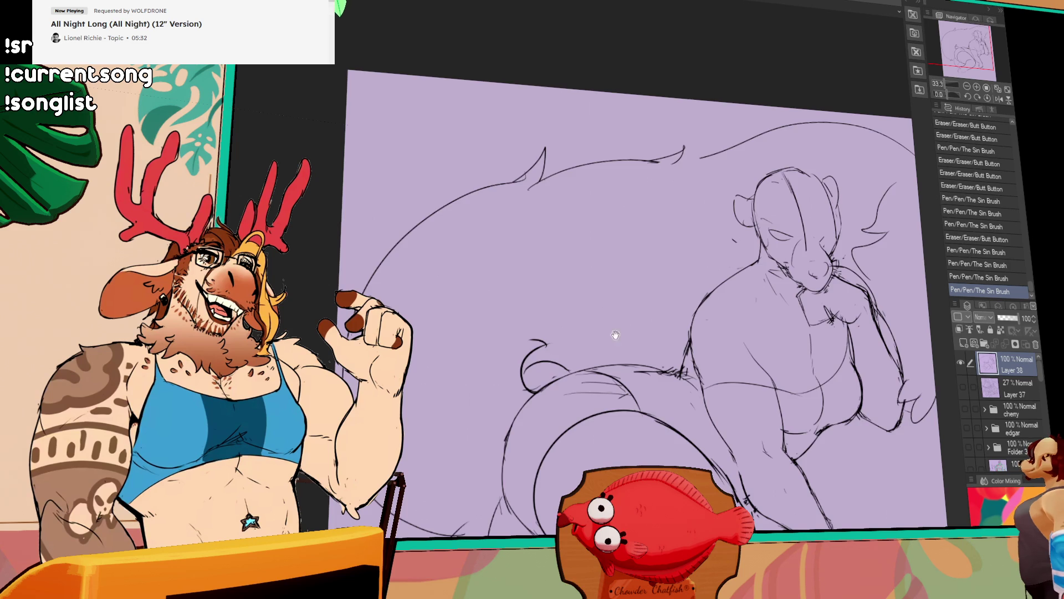
- Erase lines beside the face and add a small curled tuft near the head
left_click_drag(599, 332, 651, 385)
left_click_drag(667, 194, 638, 208)
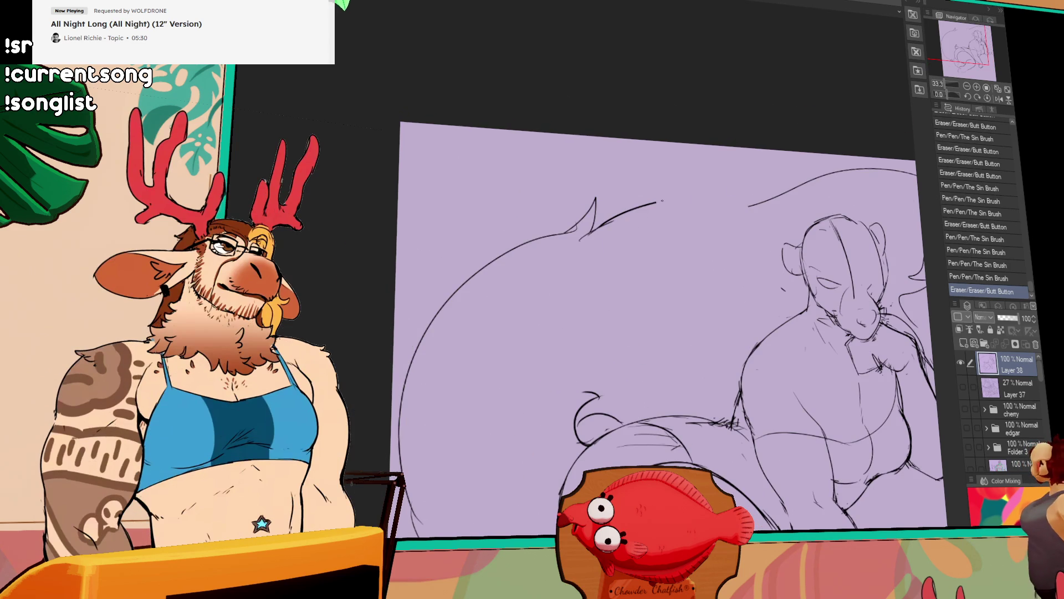
left_click_drag(726, 188, 739, 207)
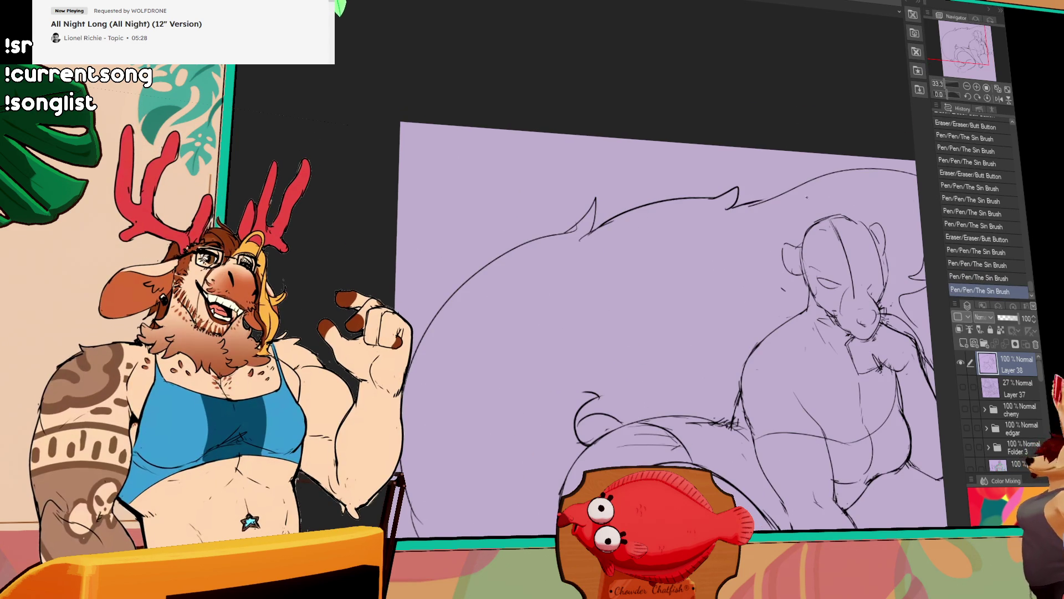
scroll(665, 333, "down", 2)
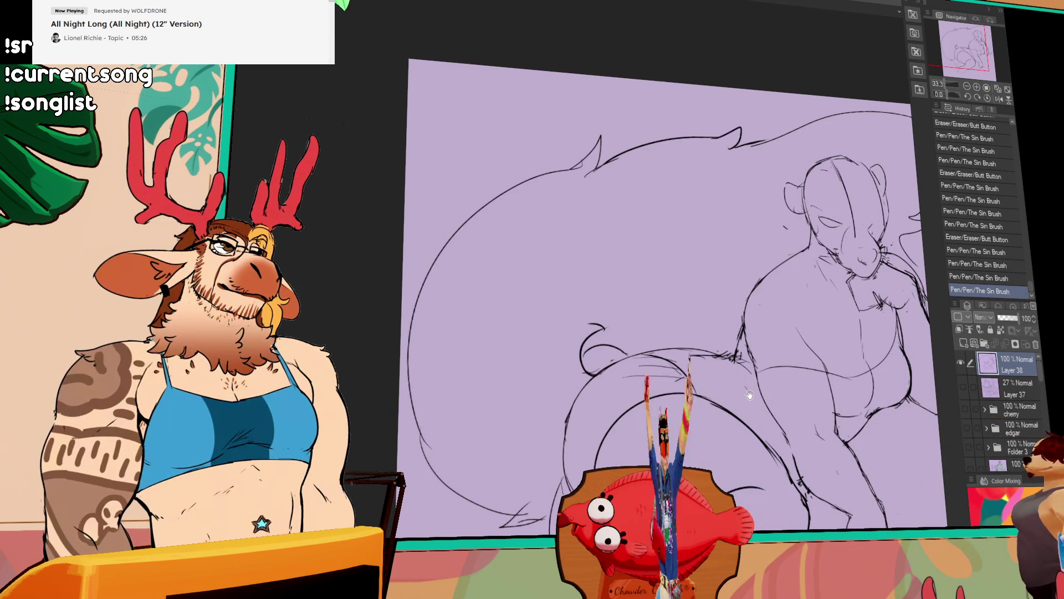
scroll(665, 333, "down", 2)
scroll(666, 333, "down", 2)
scroll(665, 332, "down", 2)
left_click_drag(780, 359, 765, 366)
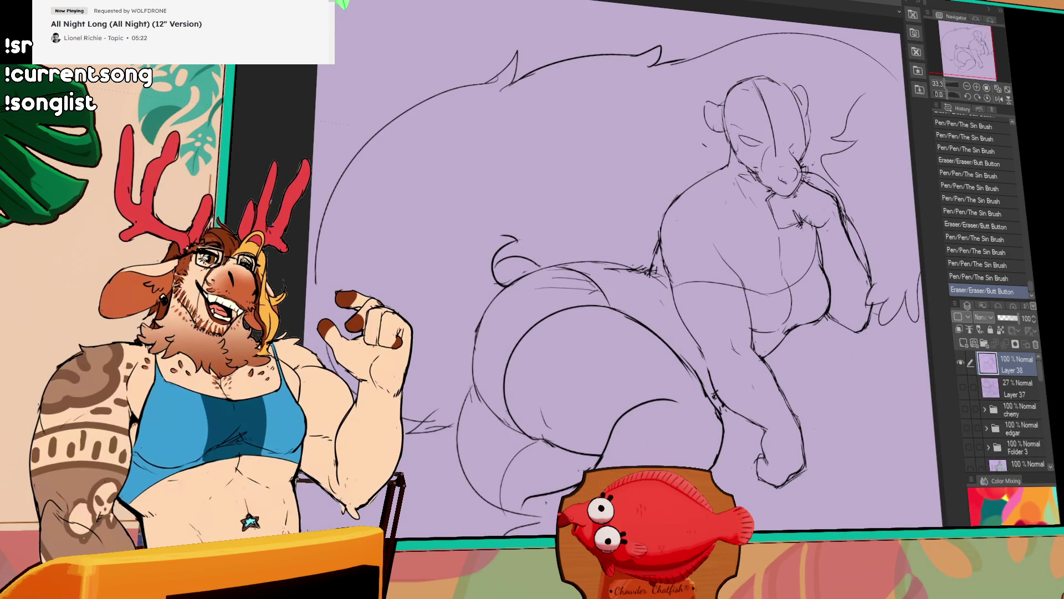